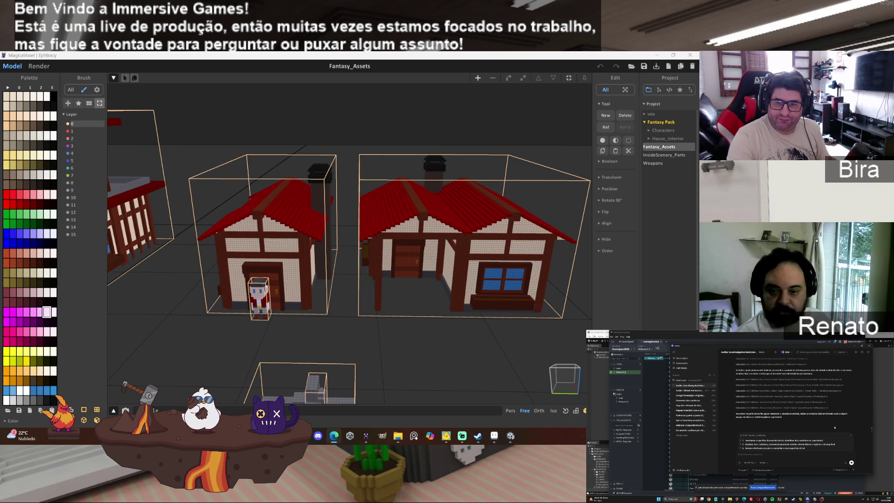
Start a new project with Ctrl+P, discarding the old scene's unsaved changes.
click(313, 238)
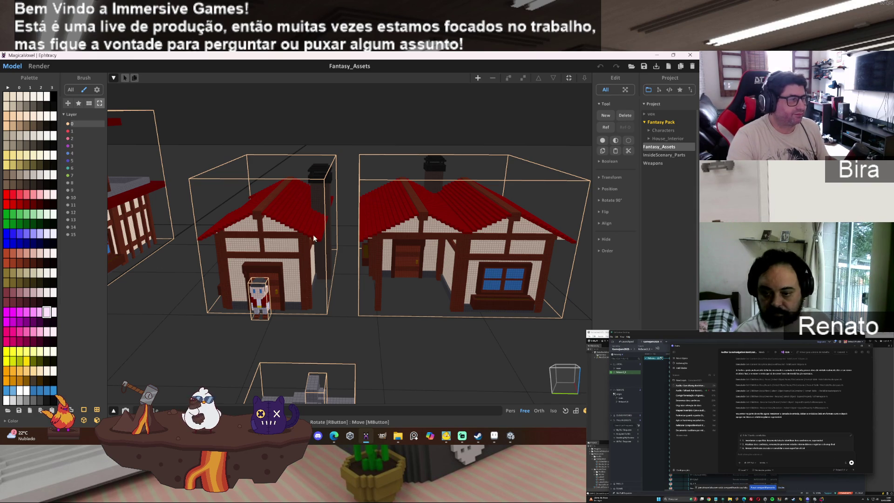
click(313, 238)
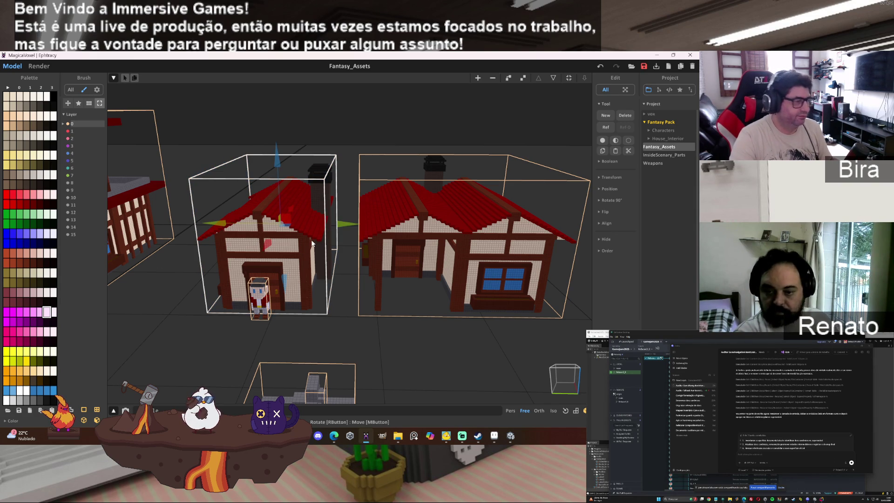
click(668, 66)
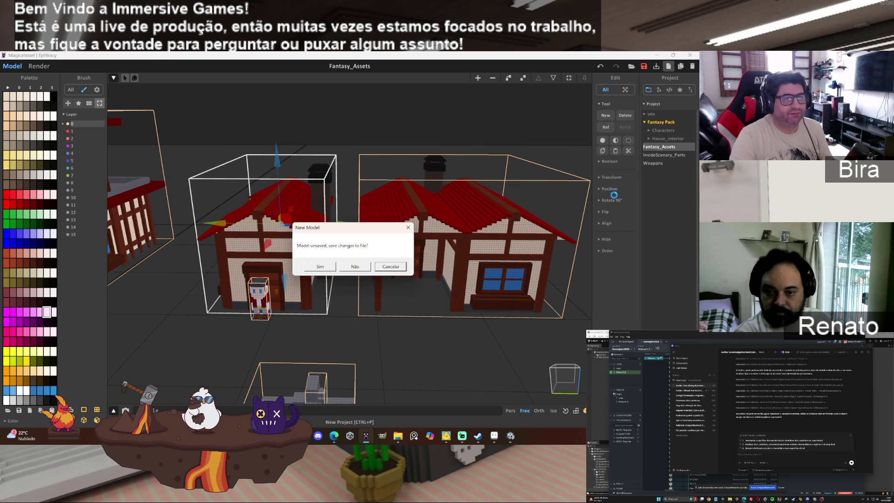
click(355, 266)
Delete the default cube's voxels and drag the house model into the new scene.
click(584, 78)
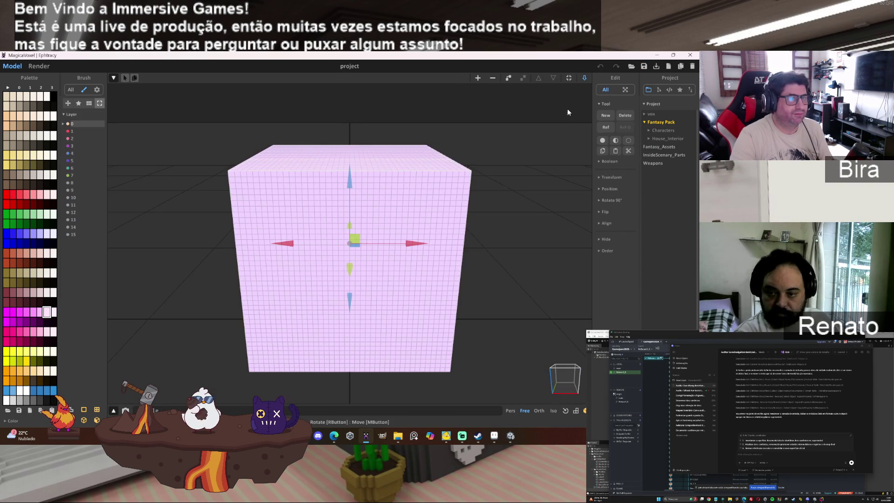
key(Delete)
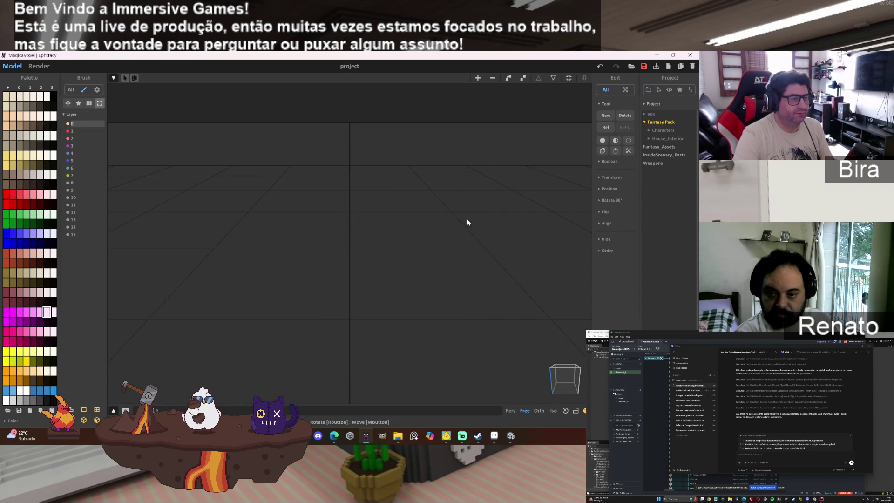
drag(599, 208, 560, 235)
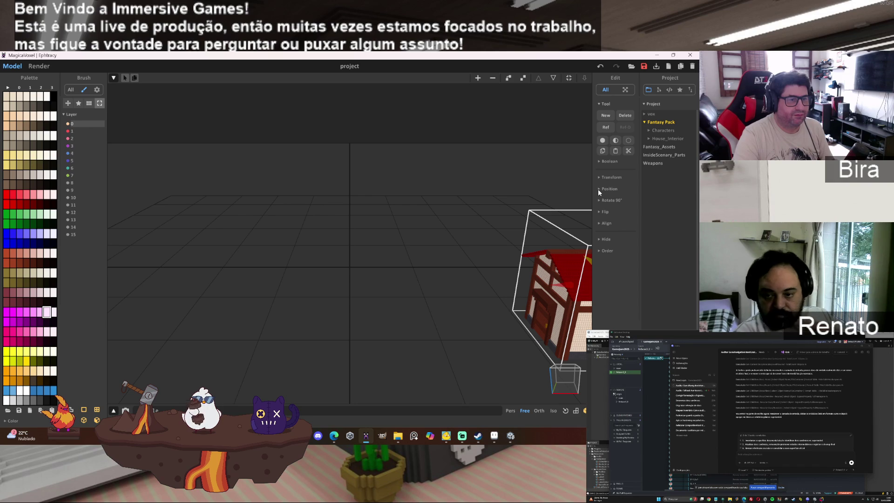
click(597, 189)
Centre the house at X 0, Y 0 and rotate it 90° about Z.
click(600, 199)
click(599, 209)
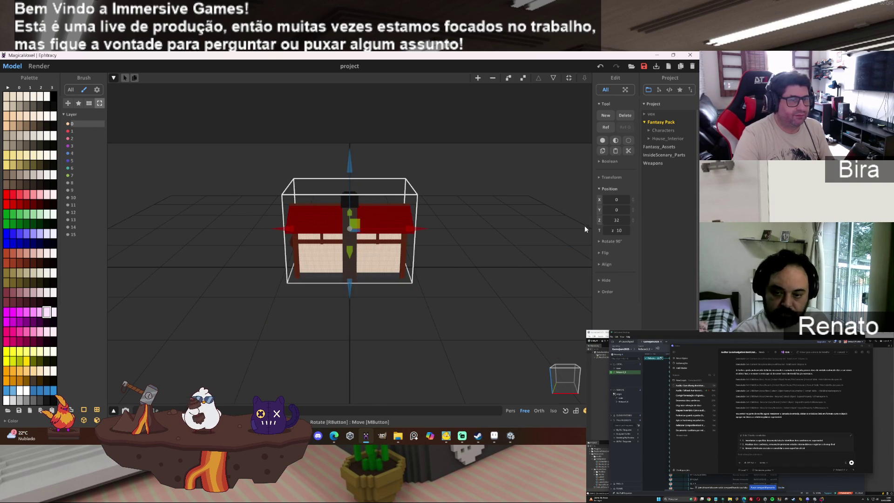
click(599, 241)
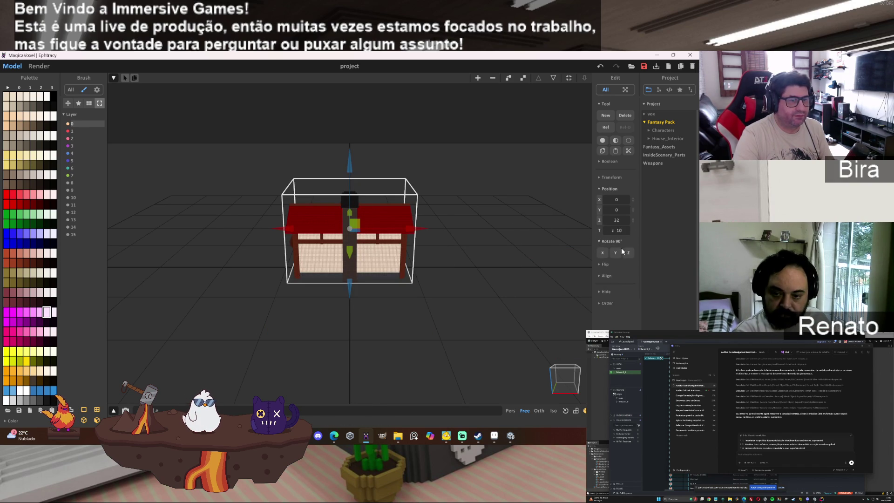
click(629, 252)
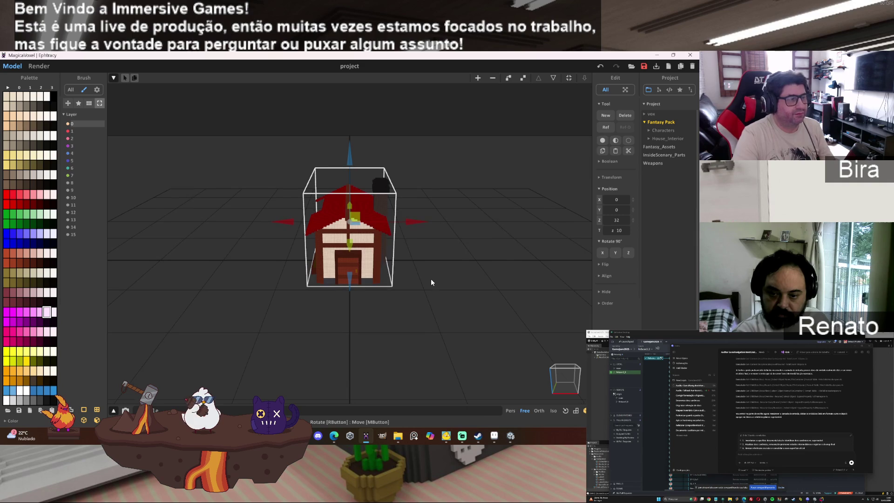
Show the house's separate pieces and orbit around to view it from the front-right.
click(523, 77)
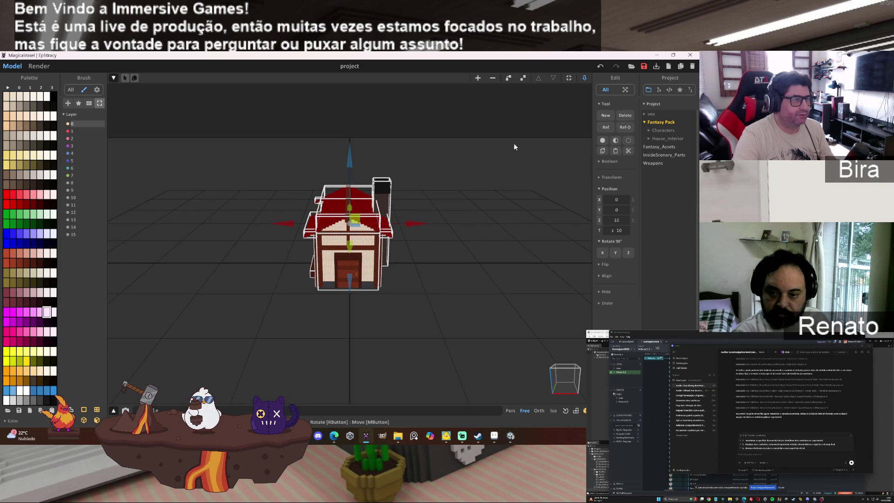
scroll(up, 3)
drag(490, 268, 468, 269)
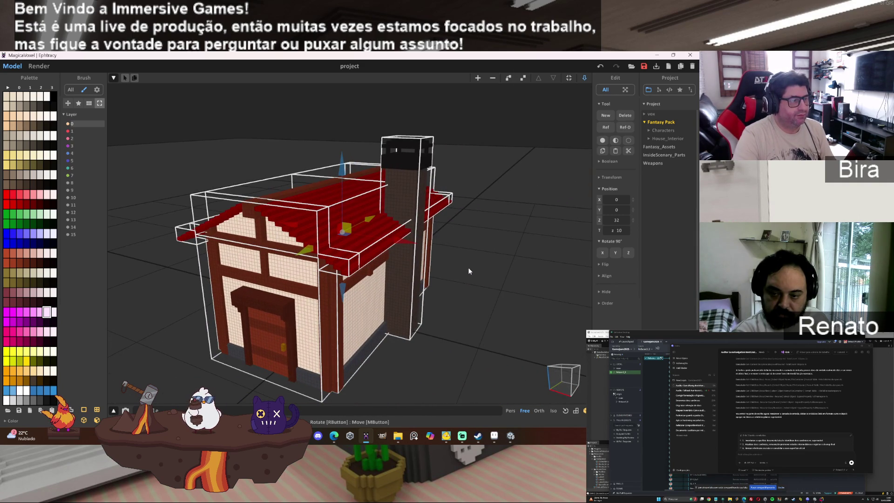
drag(385, 292, 465, 281)
drag(323, 317, 372, 328)
click(473, 279)
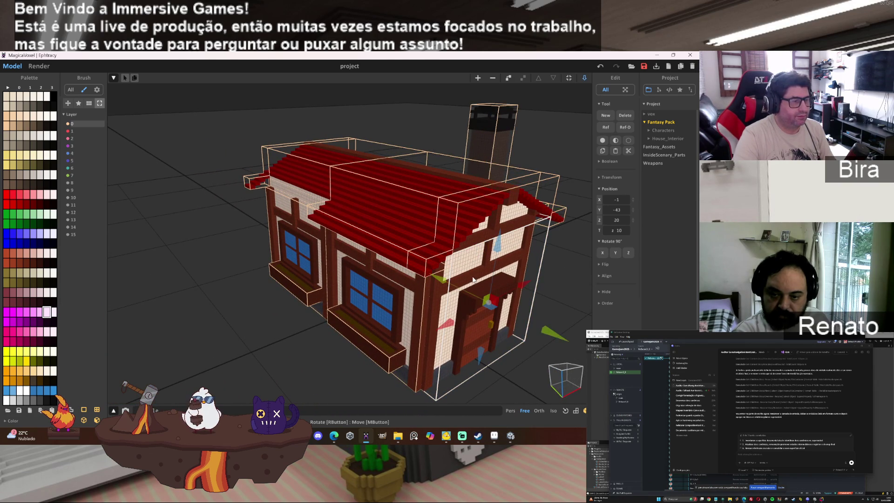
Push the door piece out from the house along Y and view it detached.
scroll(up, 3)
key(Down)
key(Down)
key(Down)
drag(488, 226, 564, 245)
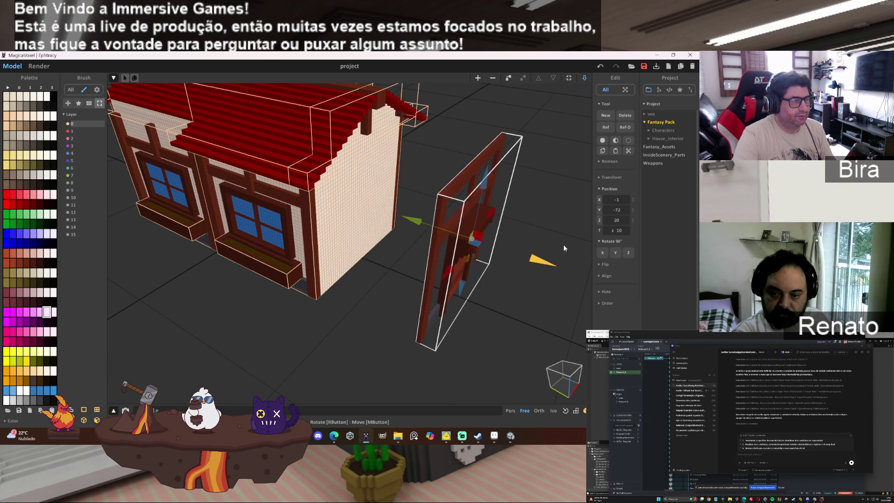
drag(557, 243, 345, 231)
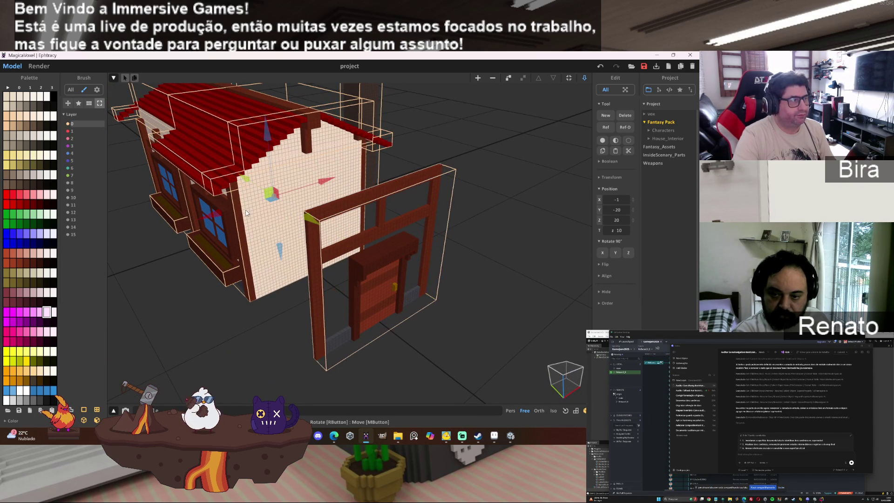
Slide the front door wall back and fix it onto the house front with Ctrl+M.
click(328, 232)
drag(338, 238, 344, 242)
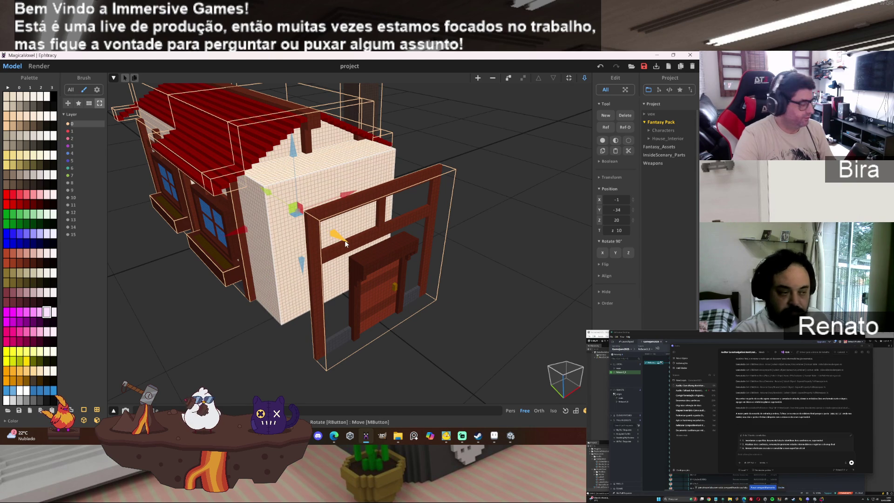
drag(345, 241, 267, 294)
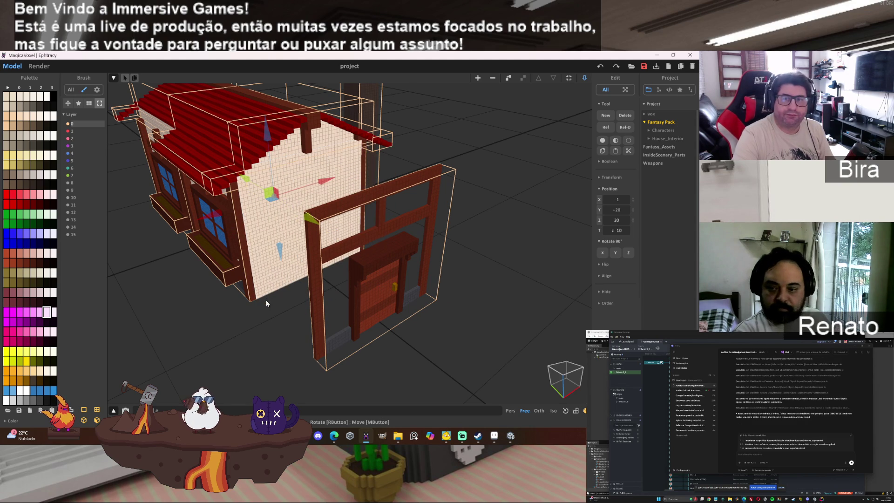
key(ctrl+m)
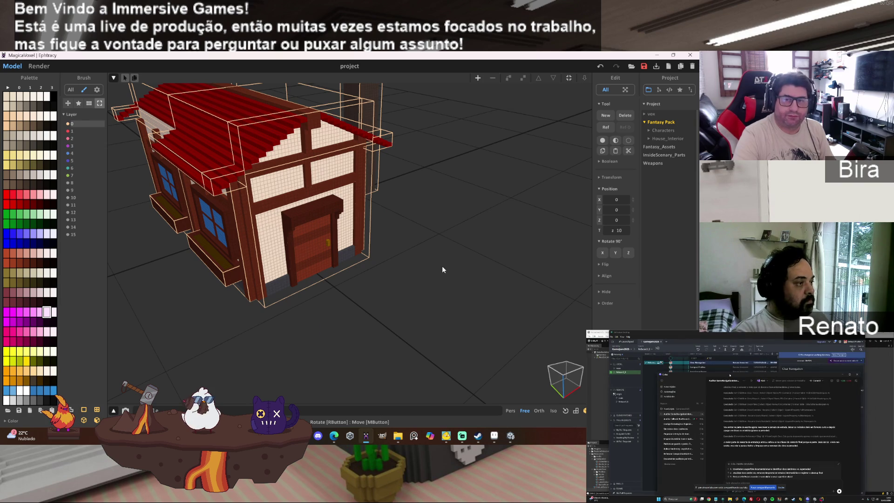
Orbit around the house to look down on the roof and side window.
drag(442, 269, 419, 265)
scroll(up, 3)
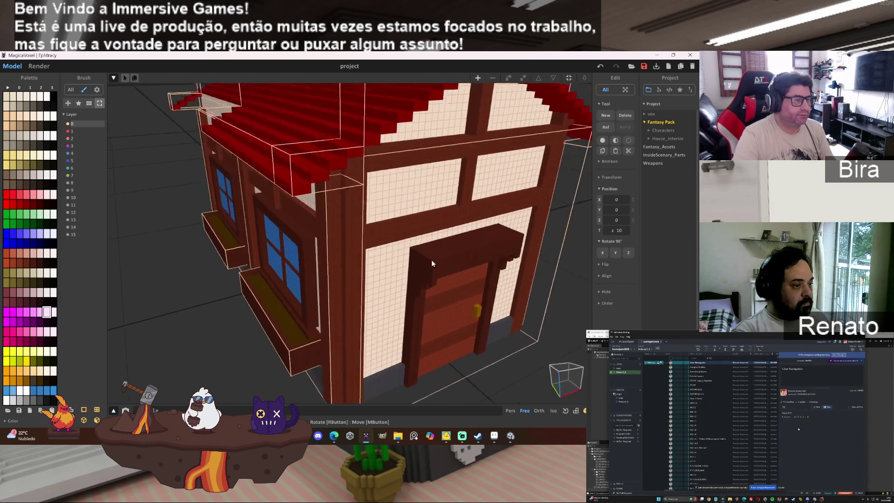
scroll(down, 3)
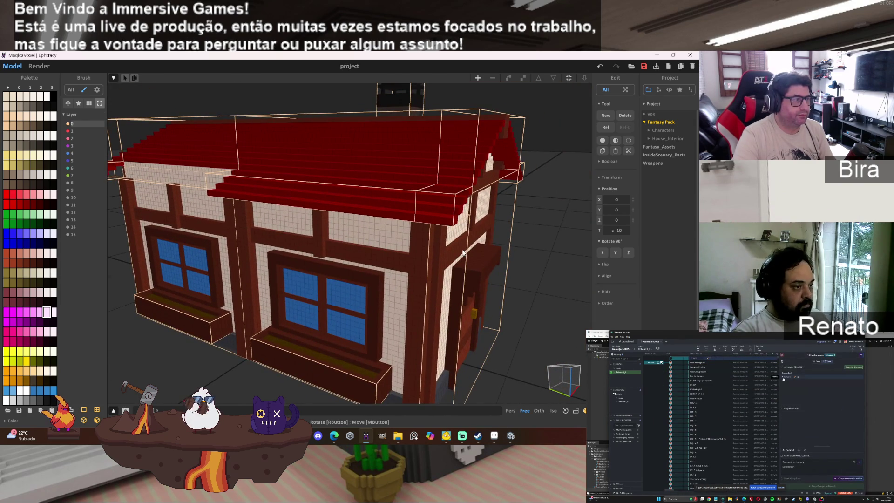
scroll(up, 3)
drag(463, 240, 512, 242)
drag(396, 254, 408, 241)
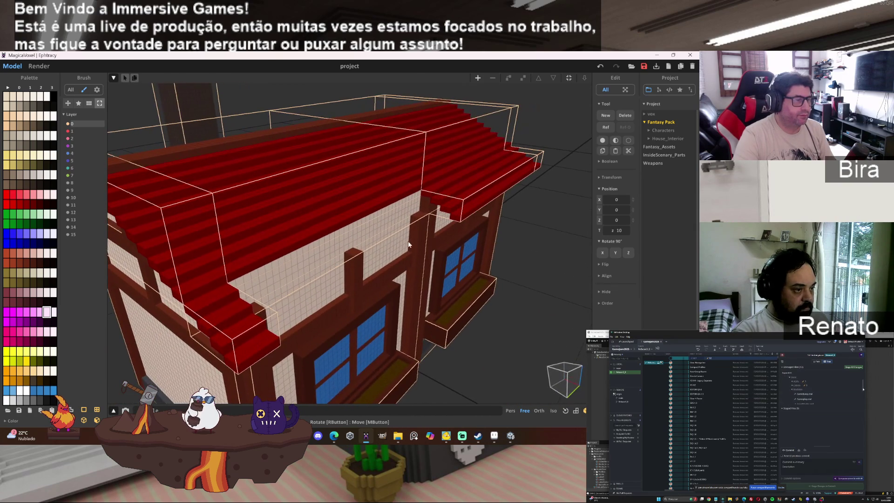
click(390, 236)
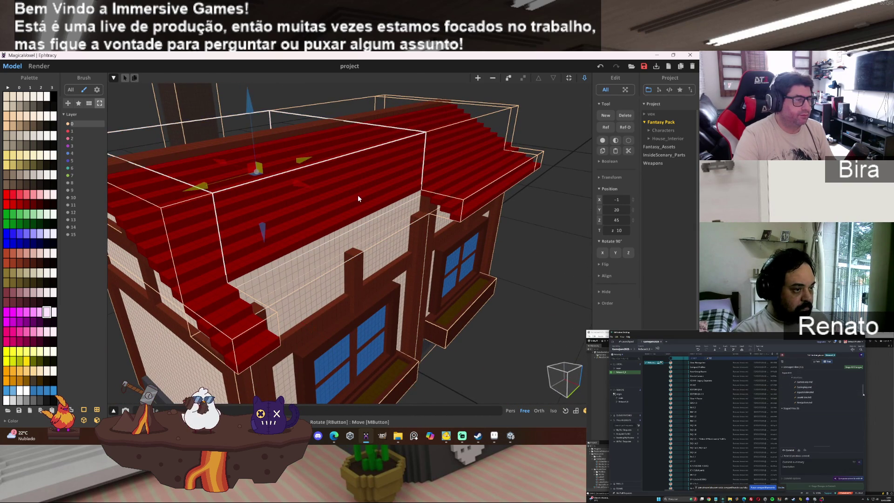
Slide the right roof awning down-left and nudge it until Position Y reads 20.
click(469, 200)
drag(461, 200, 307, 305)
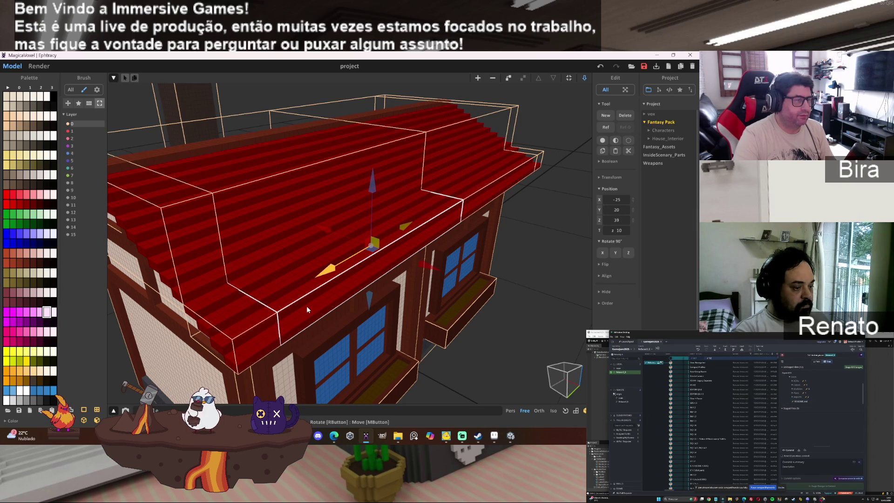
drag(307, 306, 332, 303)
click(276, 269)
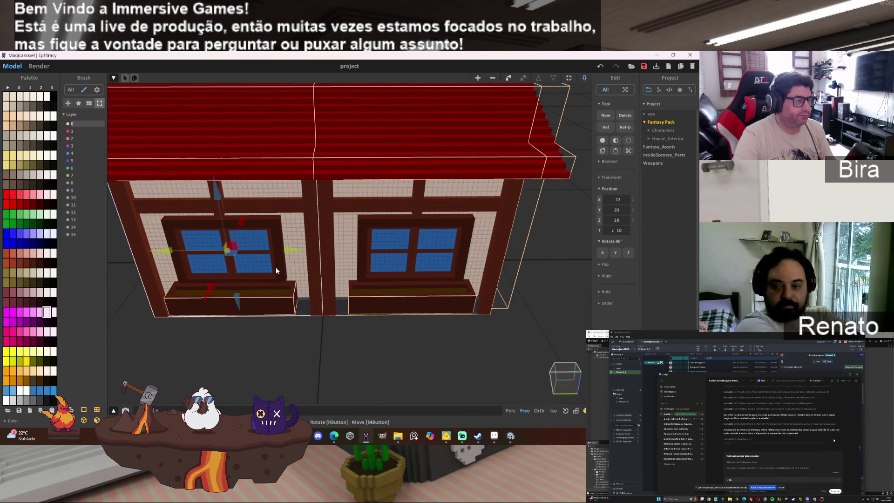
Delete the left window, planter box, cream wall panel and red roof awning.
key(Delete)
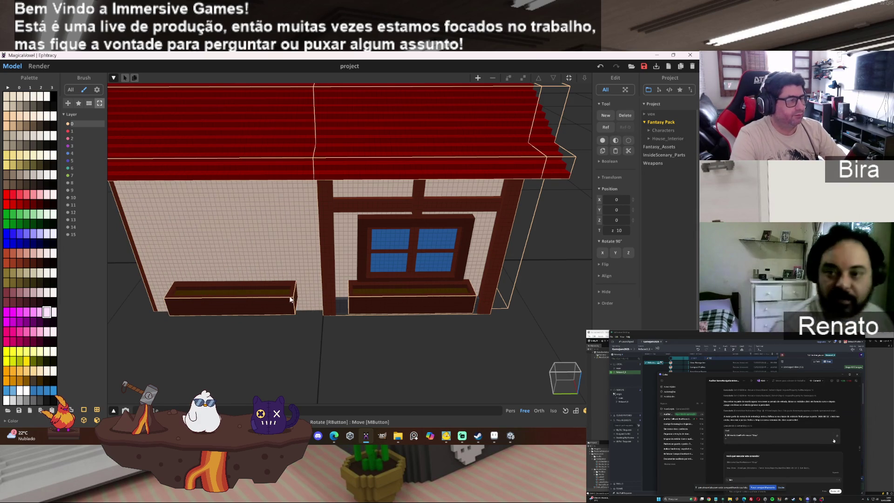
click(231, 298)
key(Delete)
click(295, 255)
key(Delete)
click(276, 163)
key(Delete)
Delete the red stair piece, leftover piece, horizontal beam, post and frame wall.
drag(268, 198, 252, 185)
click(246, 178)
key(Delete)
click(200, 226)
key(Delete)
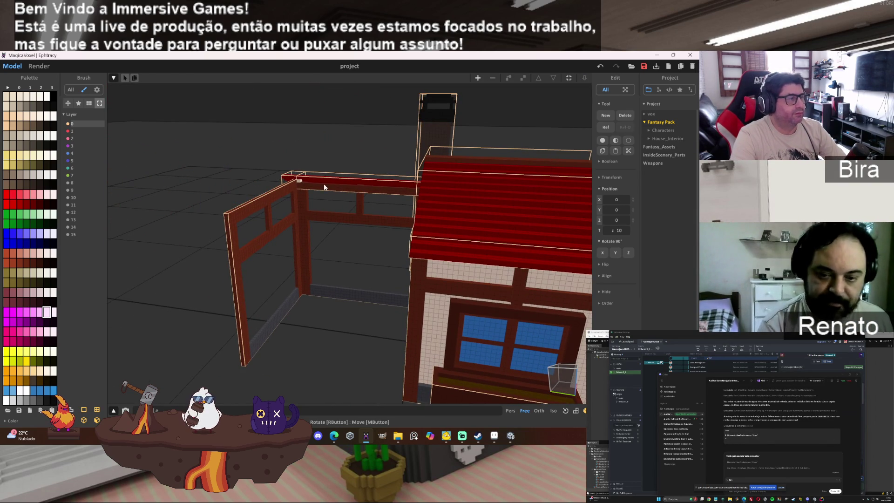
click(328, 180)
key(Delete)
click(358, 206)
key(Delete)
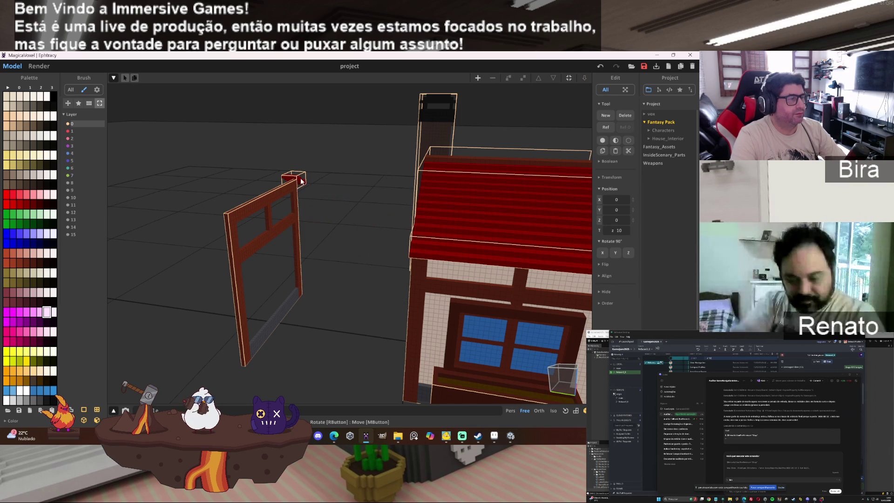
click(274, 228)
key(Delete)
drag(356, 266, 235, 255)
scroll(down, 3)
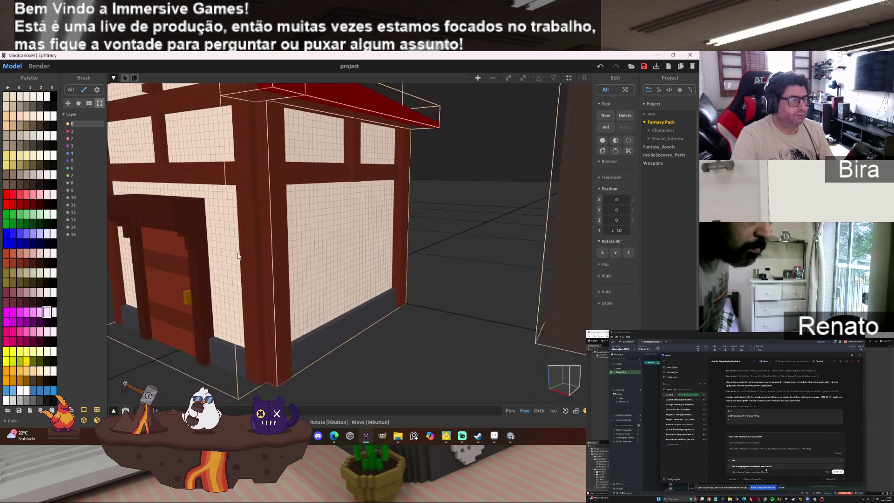
drag(229, 256, 316, 252)
scroll(up, 3)
scroll(up, 3)
scroll(down, 3)
scroll(up, 3)
scroll(down, 3)
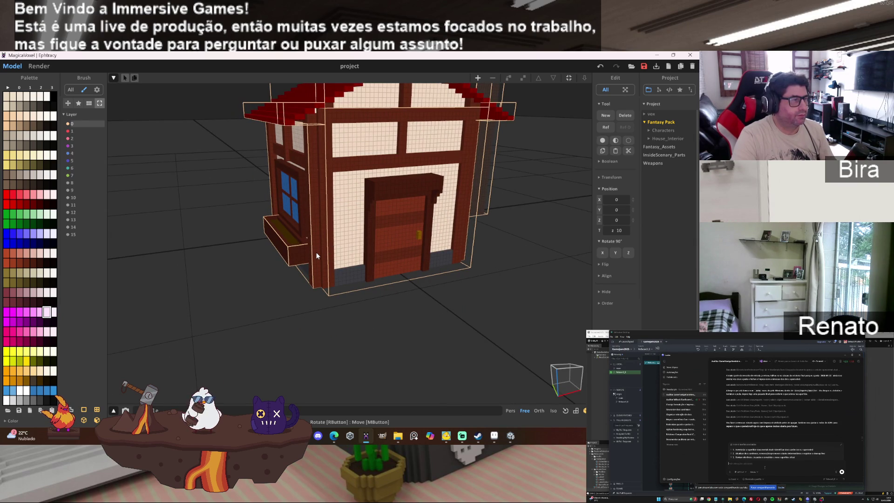
drag(316, 252, 292, 243)
scroll(up, 3)
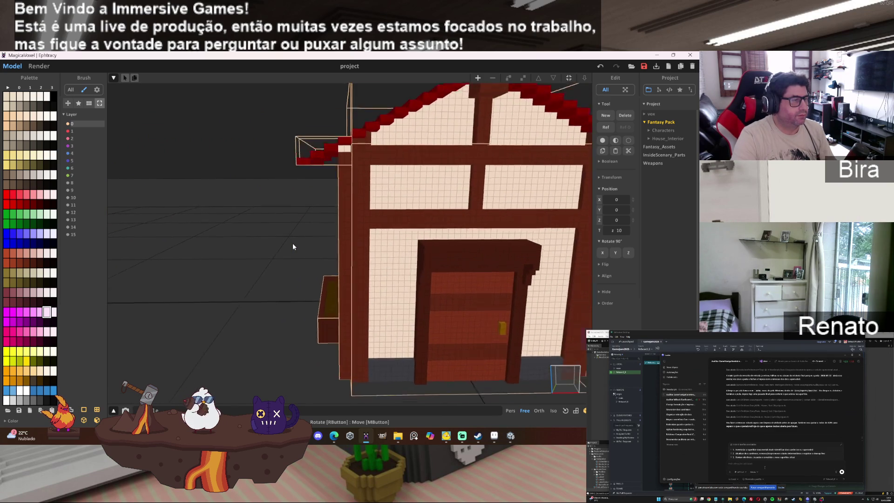
scroll(down, 3)
drag(292, 247, 344, 240)
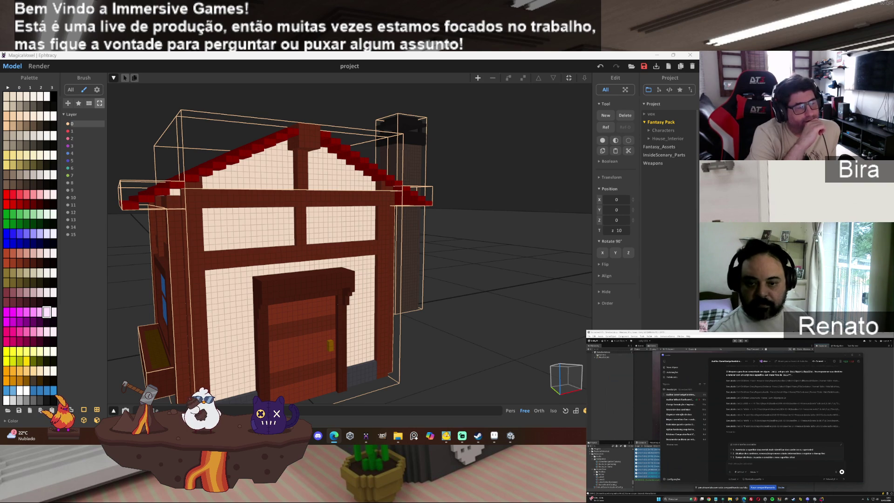
Slide the left roof overhang along X to -25, -20, 39 on the left gable.
click(439, 251)
drag(450, 266, 442, 265)
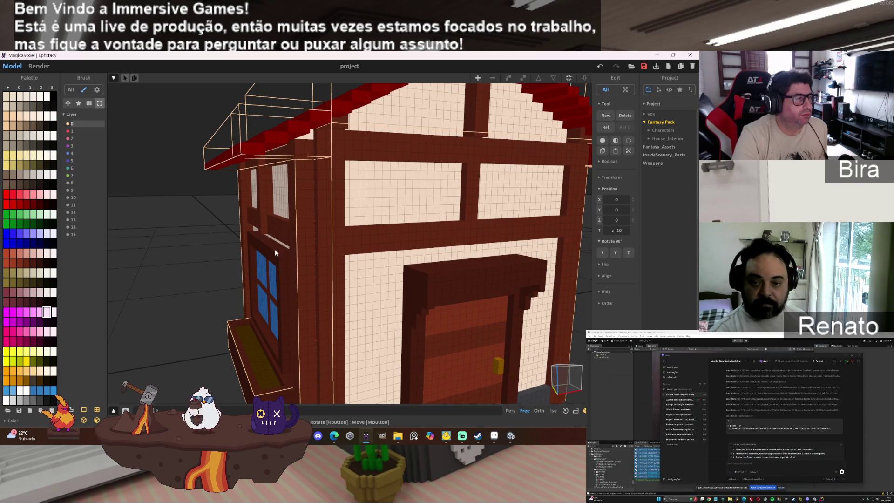
click(312, 203)
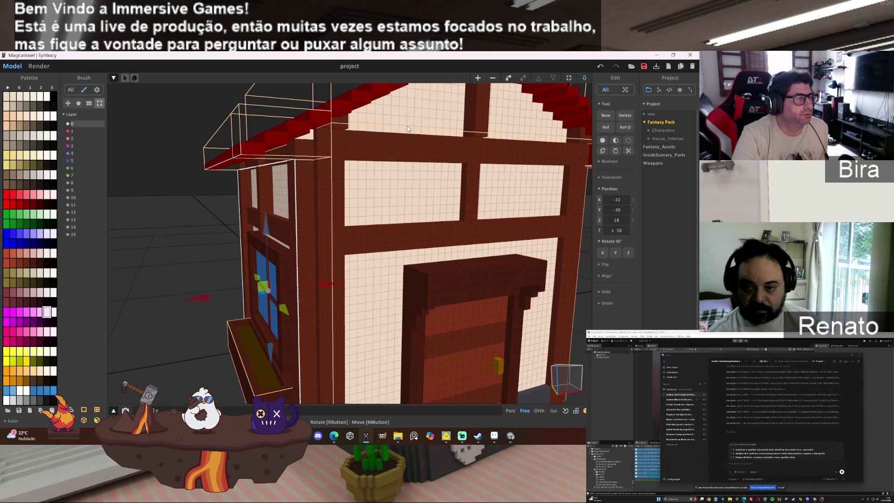
click(408, 129)
click(307, 149)
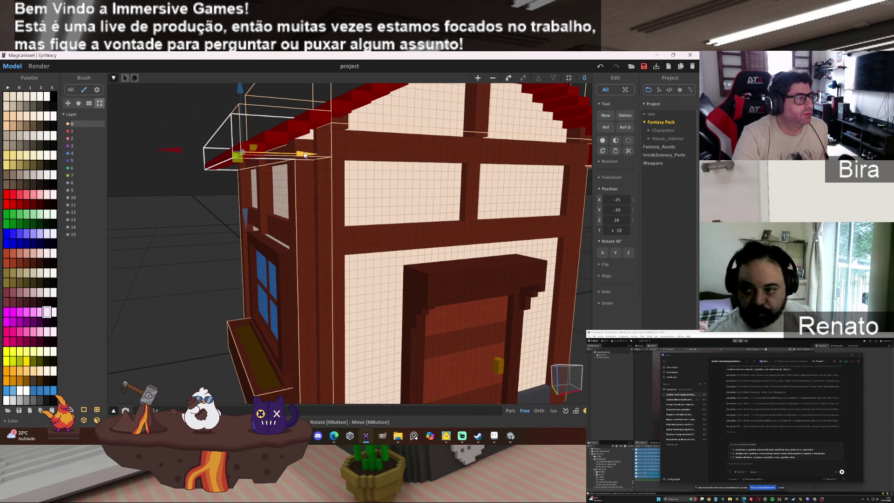
drag(308, 155, 306, 158)
drag(306, 158, 456, 206)
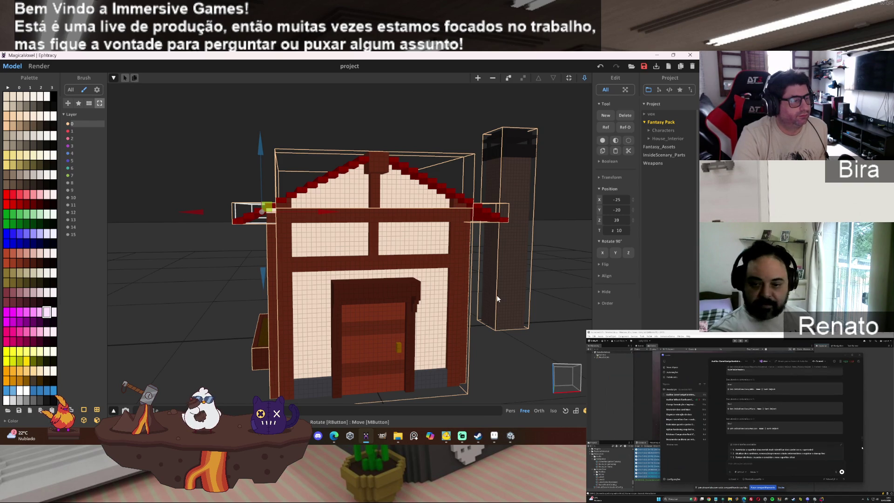
drag(420, 286, 252, 274)
scroll(up, 3)
scroll(down, 3)
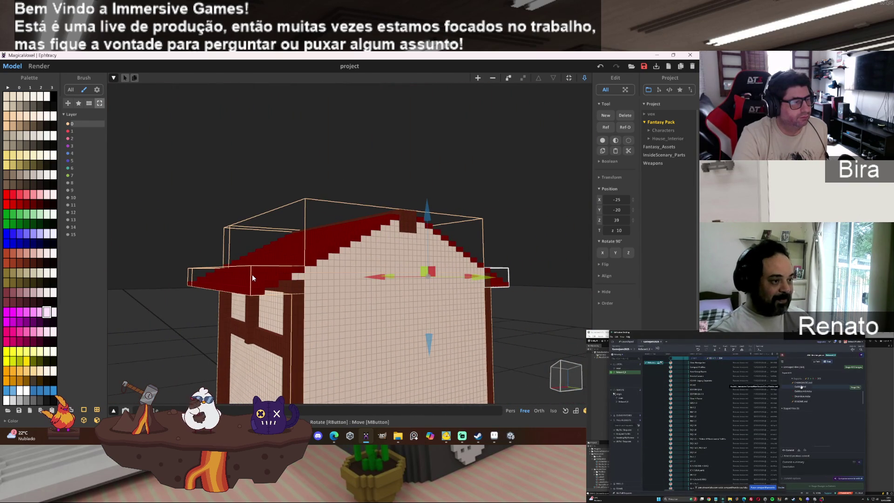
Slide the small roof-eave piece out along X to 43.
click(357, 298)
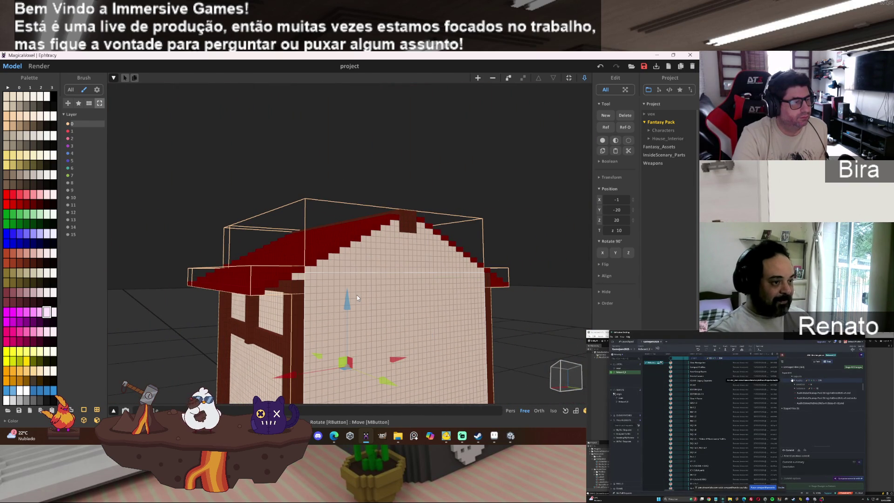
drag(376, 290, 339, 291)
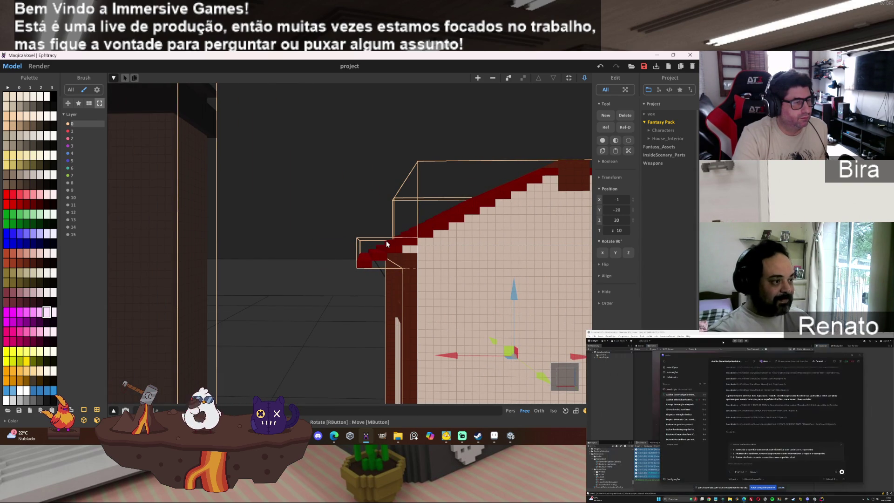
click(408, 249)
drag(443, 252, 331, 259)
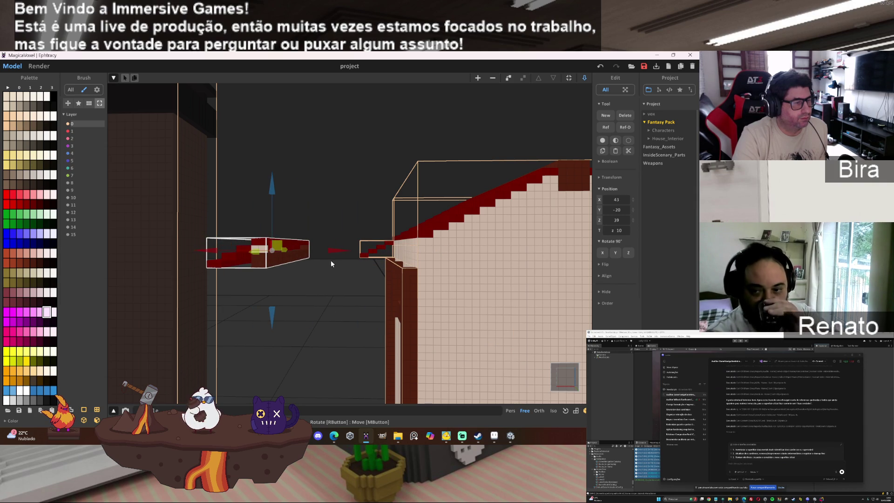
Slide the tall post along X to 36, beside the eave piece.
click(413, 289)
drag(462, 367, 369, 362)
drag(370, 361, 485, 294)
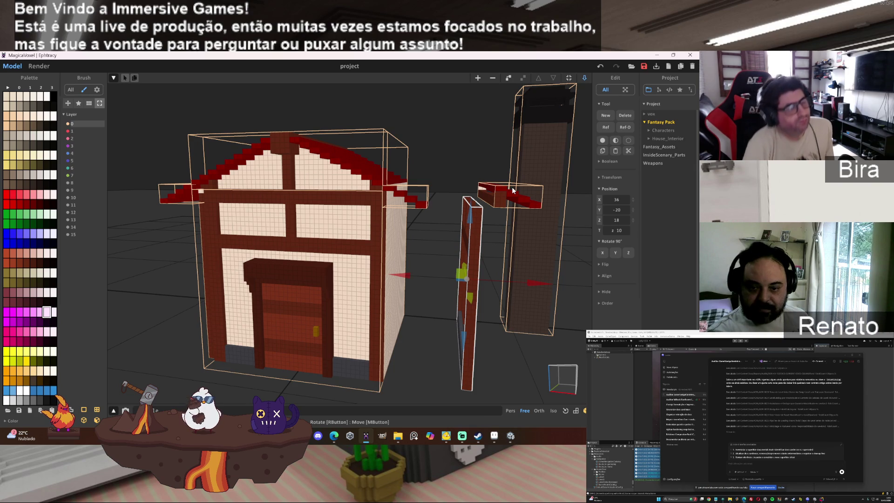
Select the house model and press Tab to edit its voxels on their own.
click(379, 298)
key(Tab)
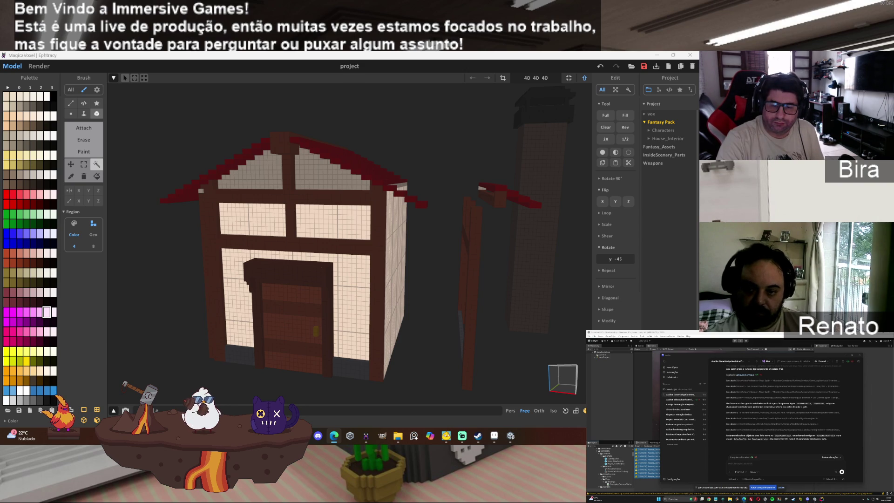
key(XF86Calculator)
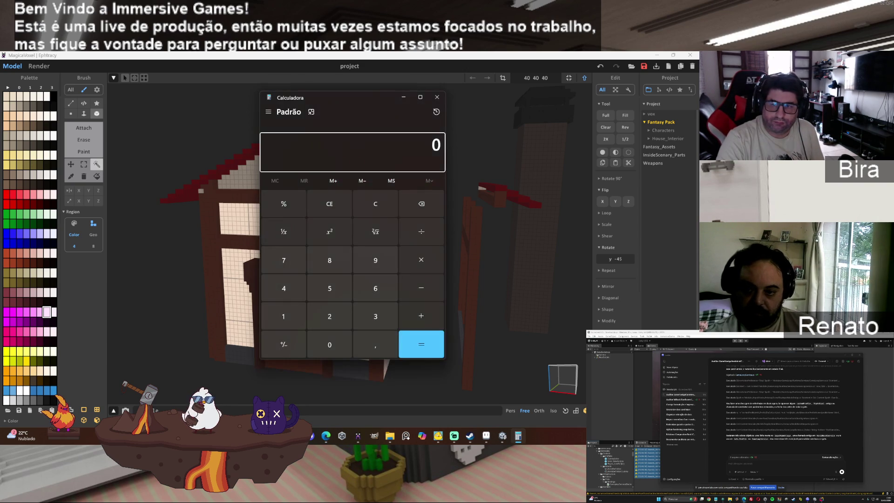
drag(303, 99, 698, 107)
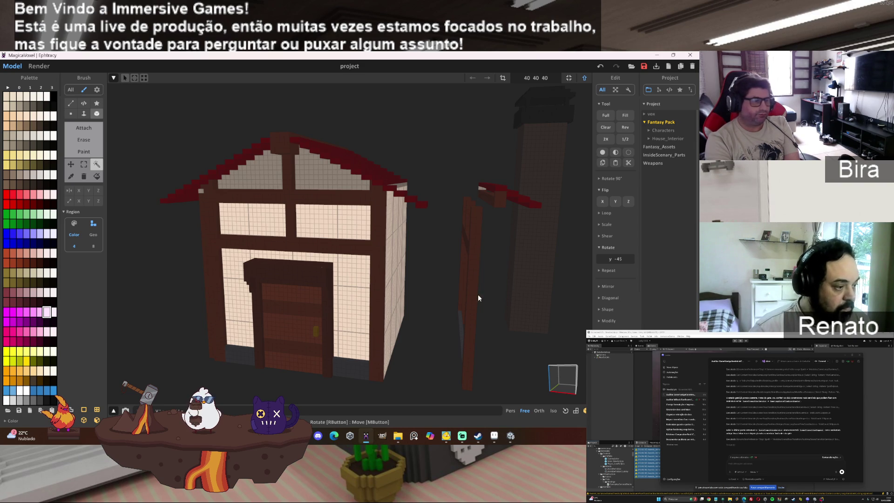
click(584, 80)
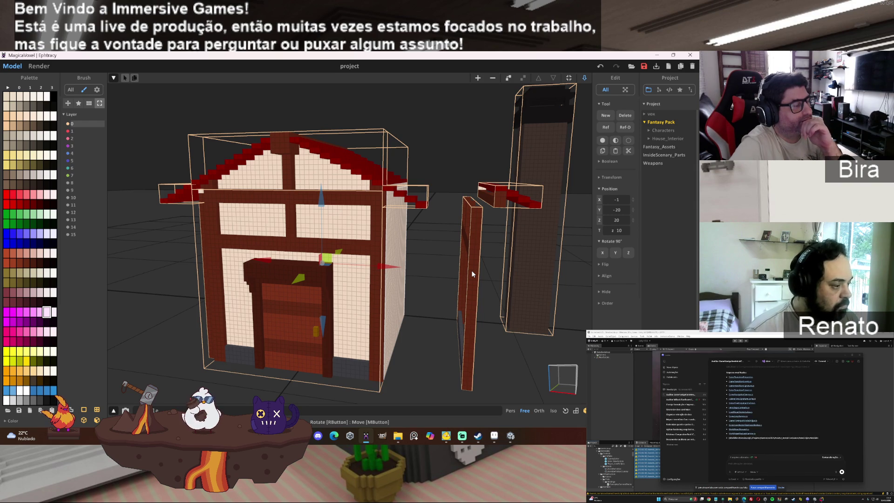
Press Tab to return to voxel editing of the house's front wall model.
key(Tab)
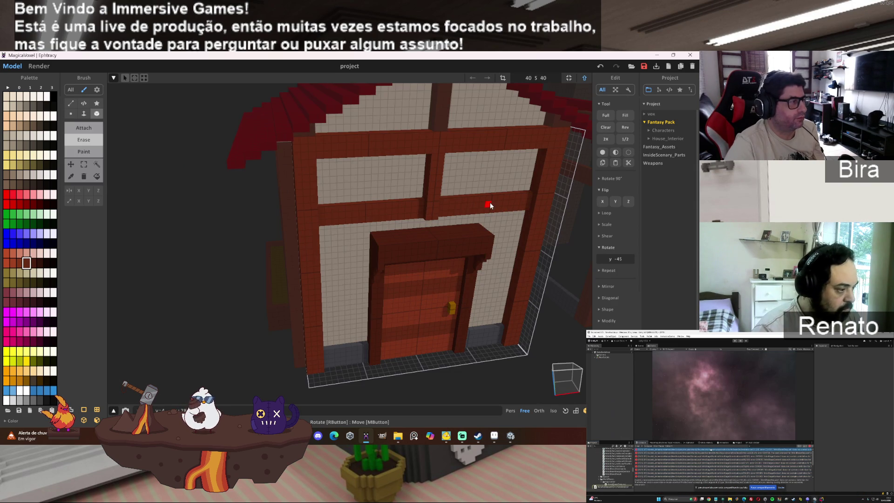
Erase the bottom voxel row of the beam under the upper windows.
click(490, 205)
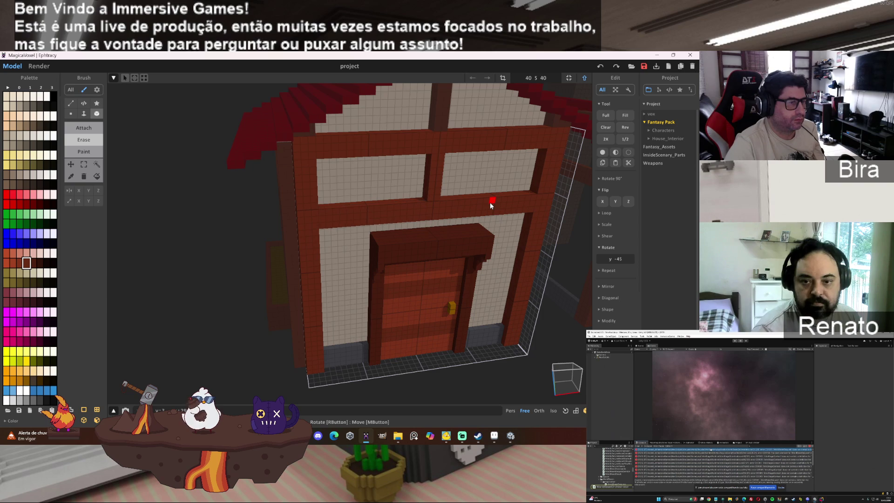
drag(490, 202, 382, 213)
scroll(up, 3)
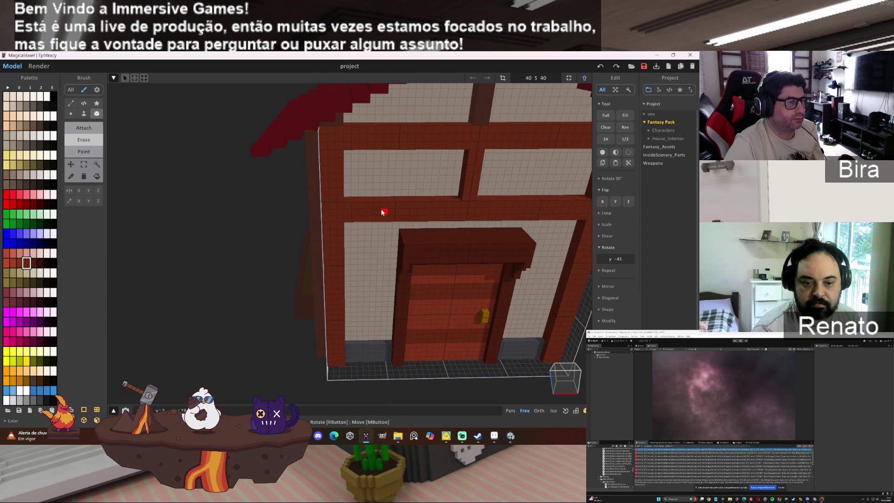
click(456, 218)
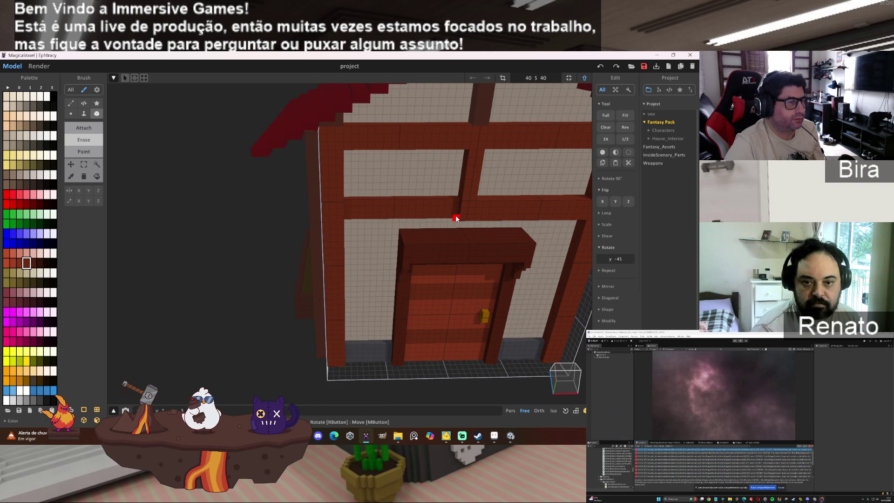
drag(479, 207, 578, 217)
Reopen the house walls model and erase the door wall's central vertical post.
drag(581, 218, 383, 180)
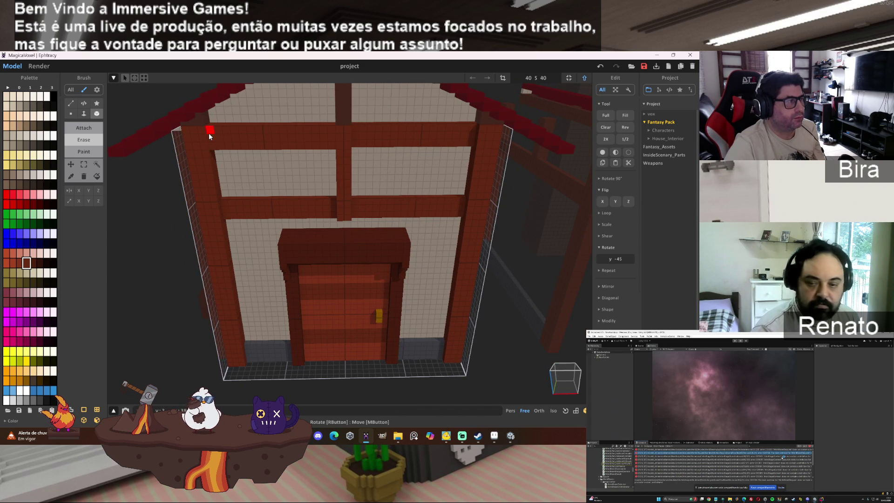
drag(314, 174, 299, 163)
scroll(up, 3)
scroll(up, 3)
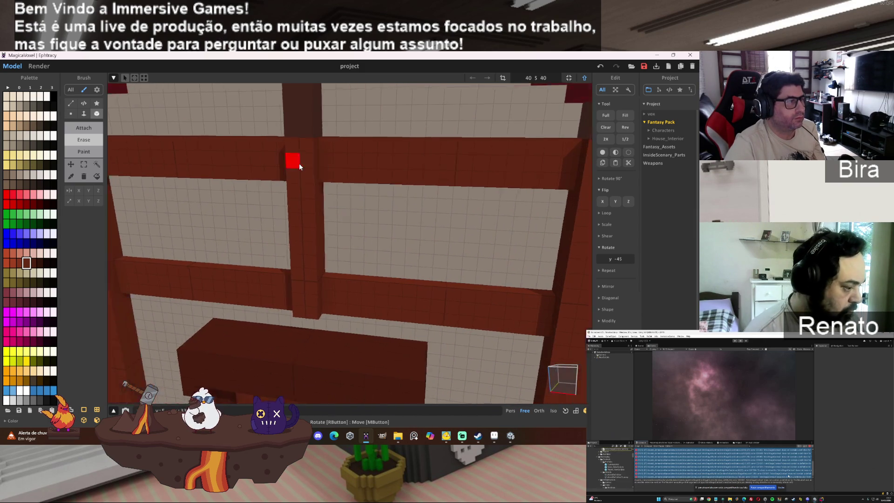
scroll(down, 3)
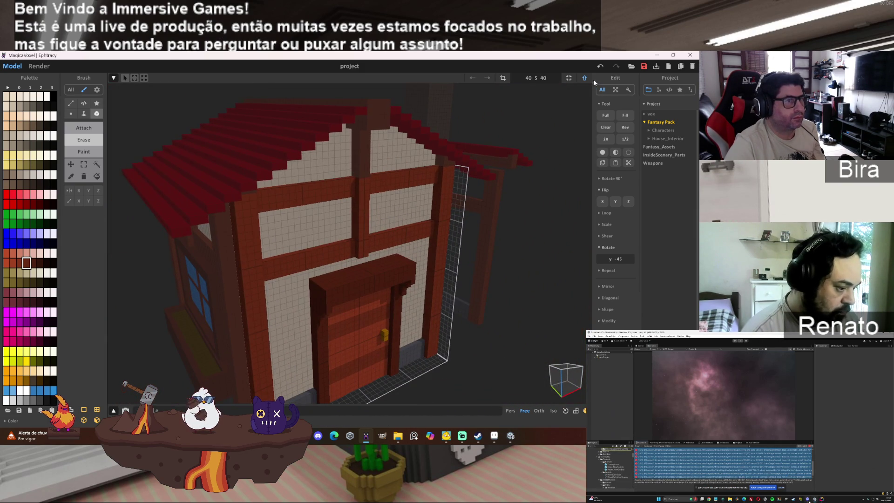
click(585, 78)
drag(484, 204, 471, 224)
scroll(up, 3)
scroll(up, 3)
double_click(470, 225)
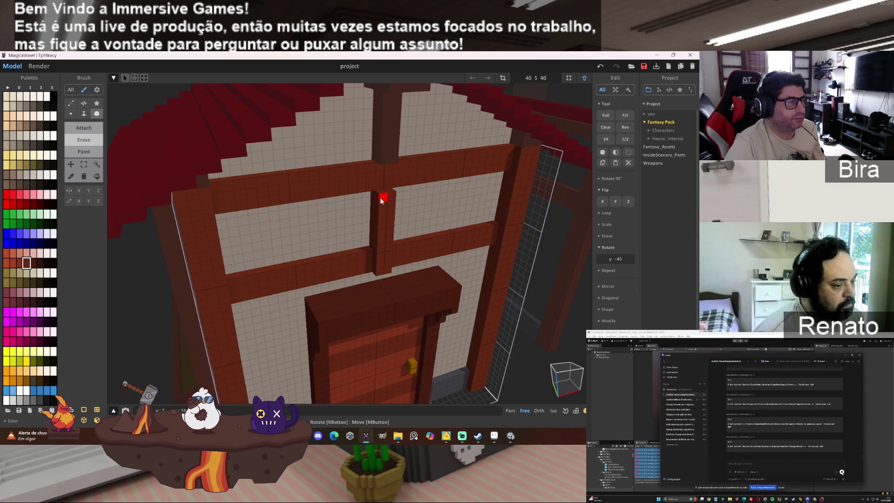
click(381, 200)
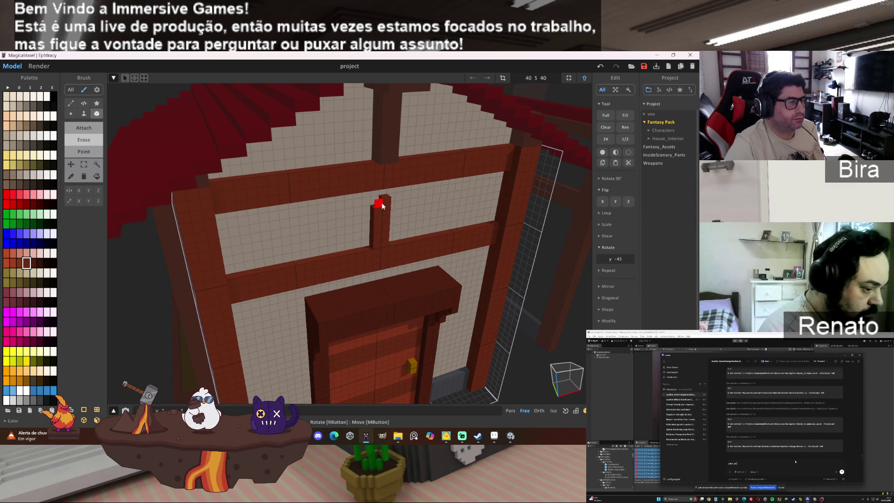
drag(379, 203, 385, 237)
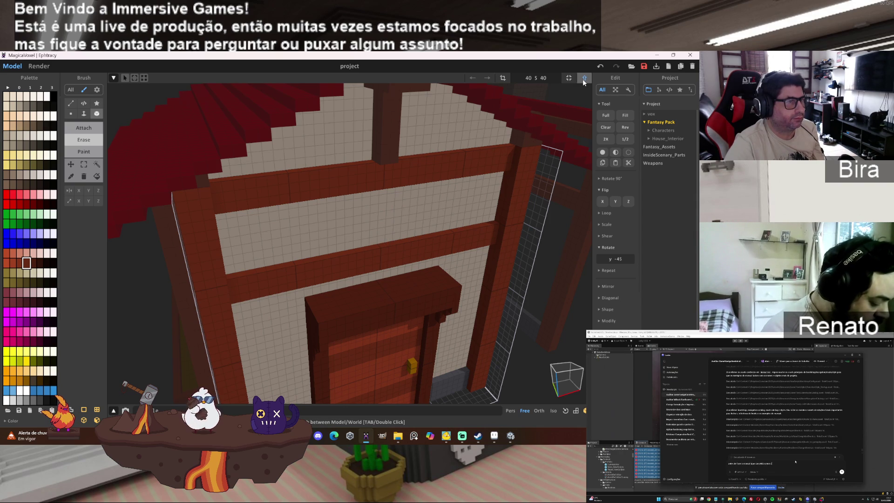
Inspect the beam and roof underside, then finish in world mode facing the front door.
click(584, 79)
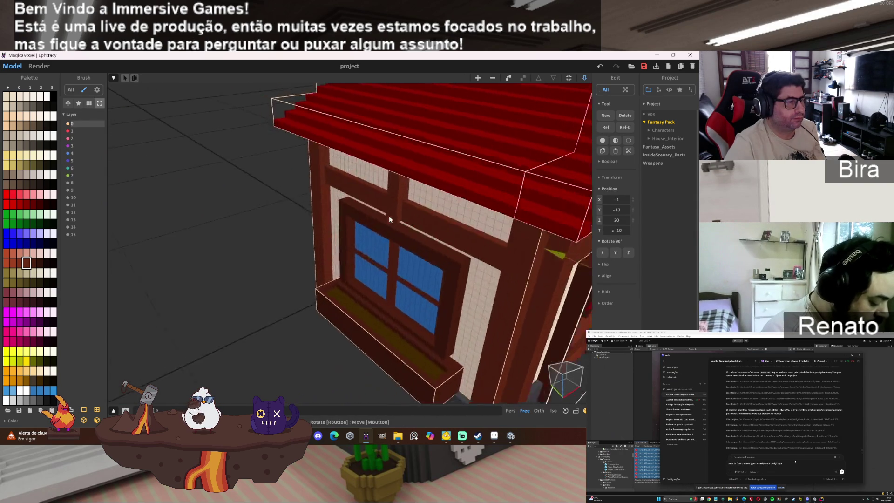
key(Tab)
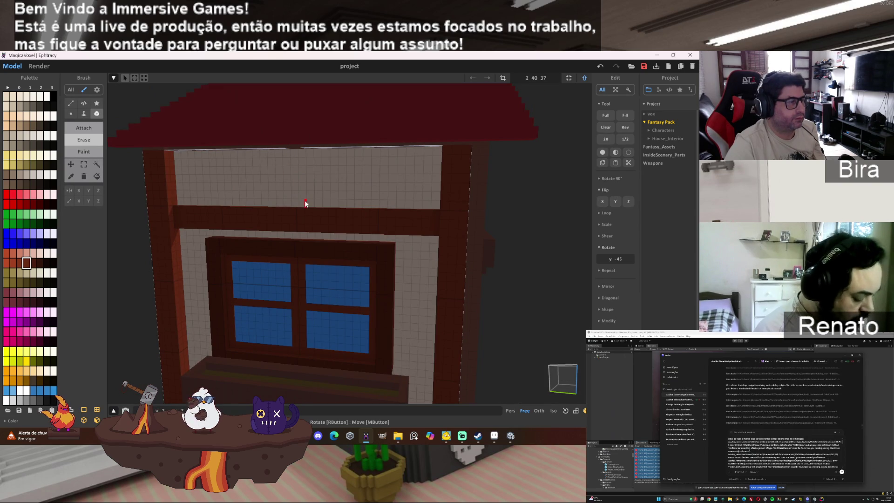
scroll(up, 3)
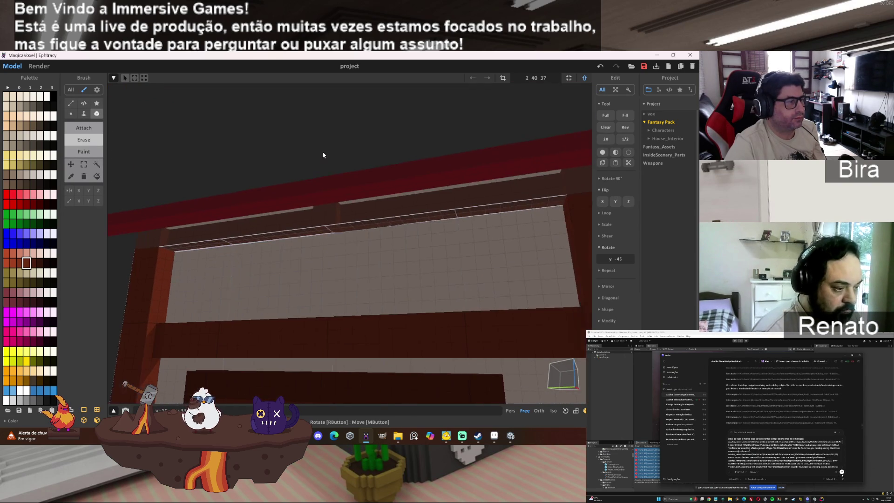
drag(322, 151, 277, 159)
drag(554, 161, 395, 216)
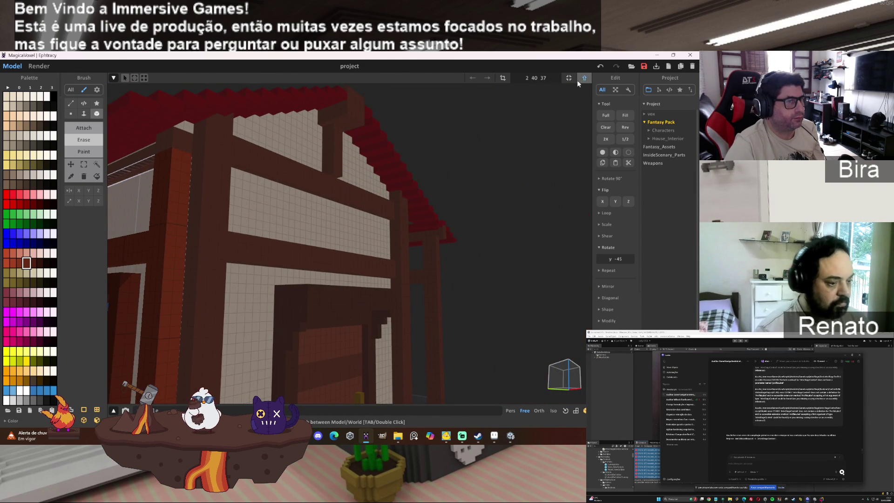
click(584, 78)
drag(405, 234, 405, 235)
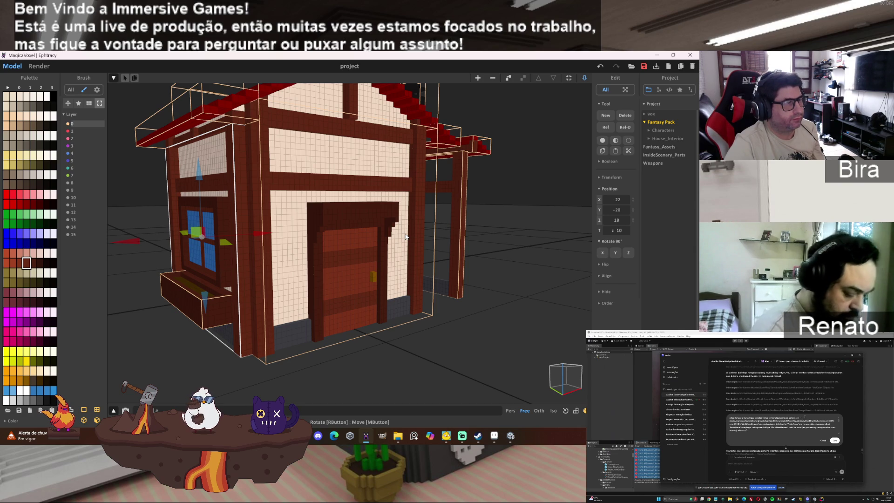
Erase the dark post under the gable ridge in the roof model, then return to World mode.
drag(405, 237, 379, 176)
key(Tab)
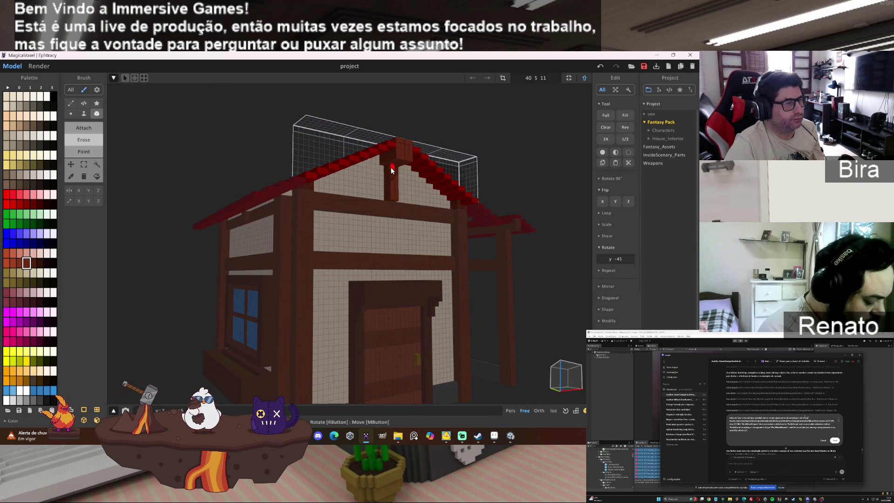
drag(393, 180, 393, 199)
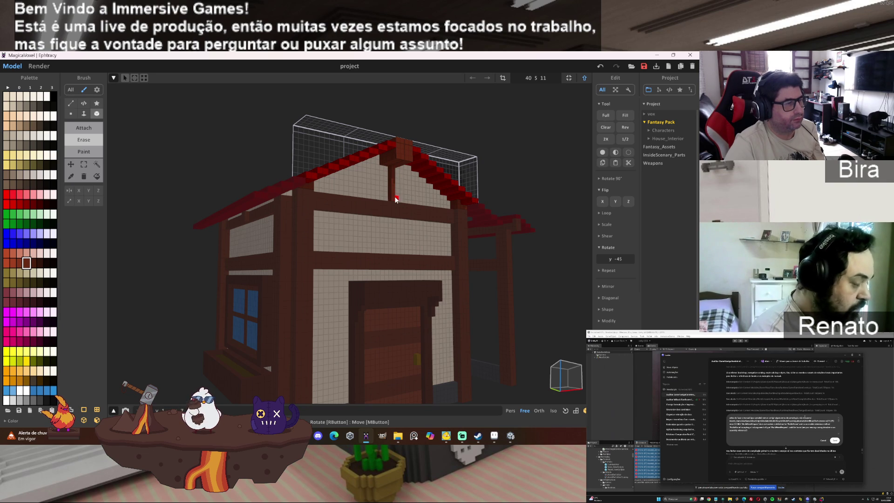
drag(393, 173, 394, 199)
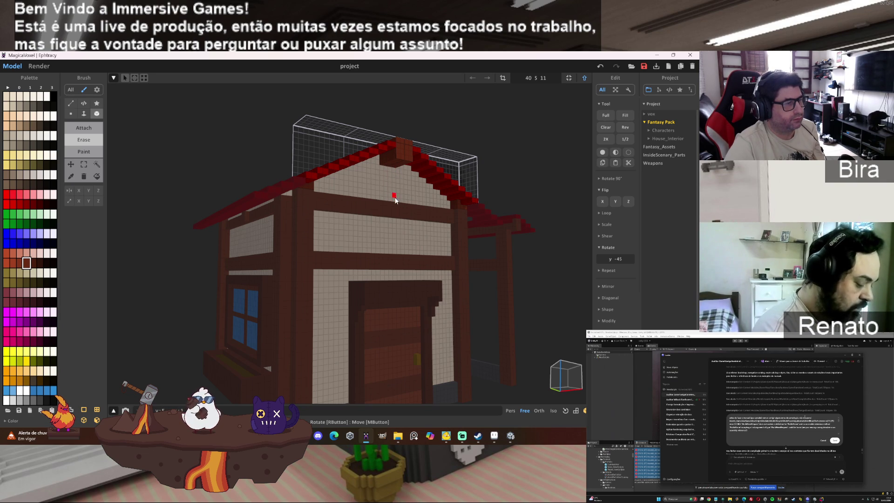
key(Tab)
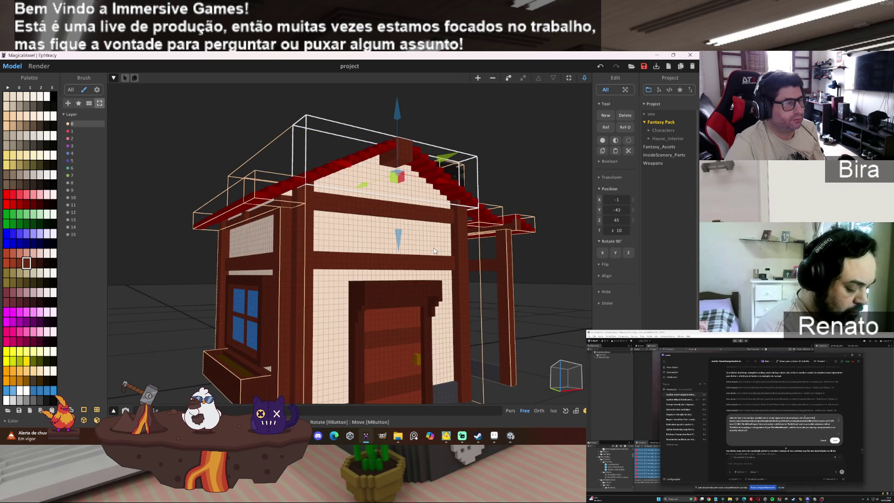
scroll(up, 3)
drag(364, 246, 347, 234)
scroll(up, 3)
scroll(down, 3)
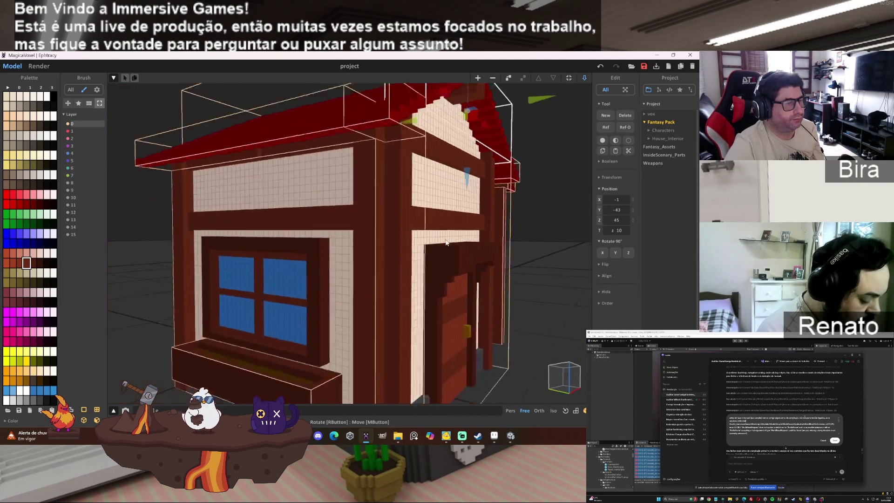
scroll(up, 3)
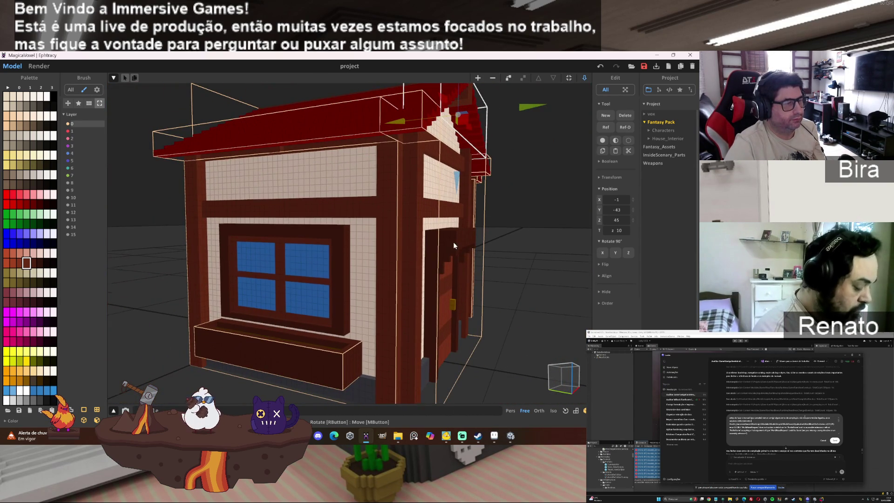
scroll(up, 3)
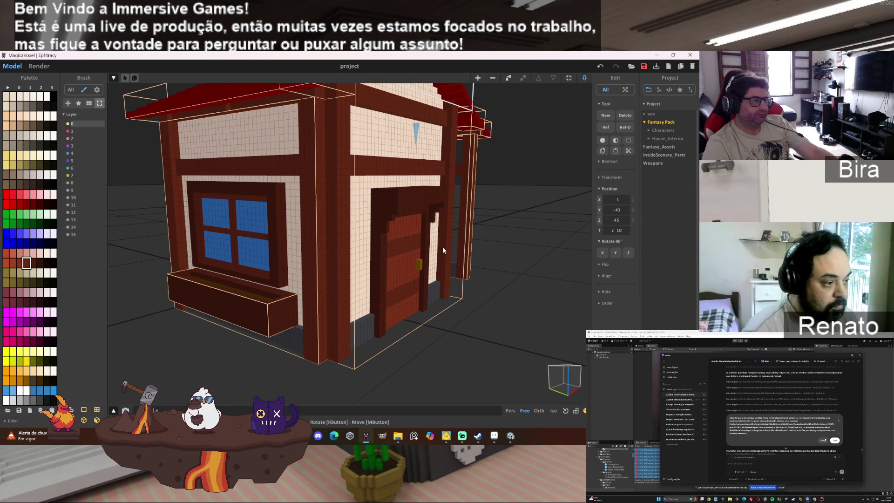
drag(274, 227, 180, 219)
scroll(up, 3)
scroll(down, 3)
scroll(up, 3)
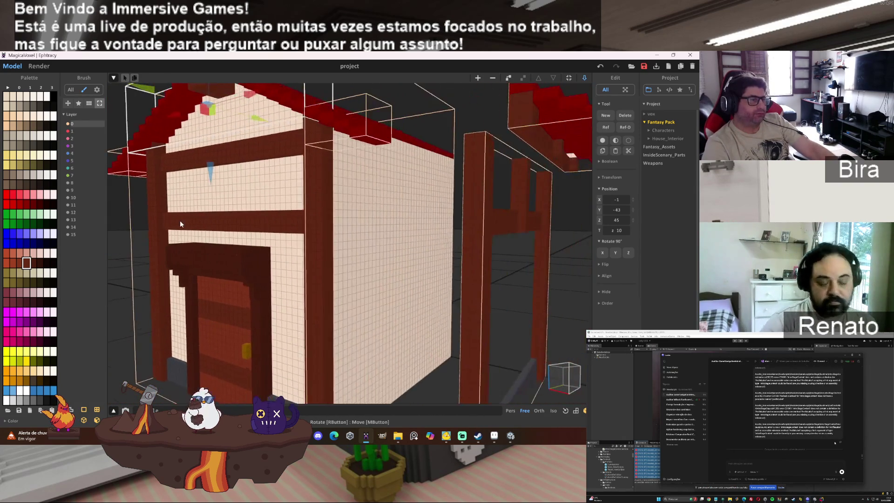
scroll(down, 3)
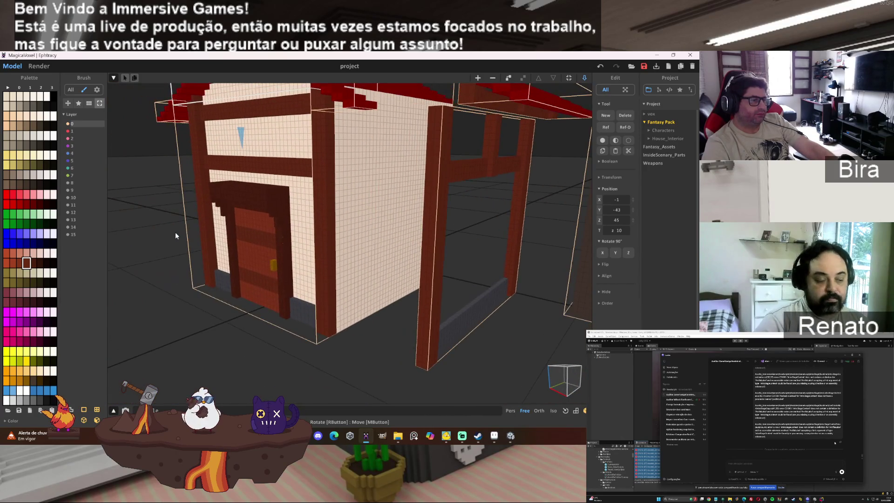
scroll(up, 3)
drag(258, 197, 307, 214)
scroll(down, 3)
scroll(up, 3)
scroll(up, 3)
scroll(up, 3)
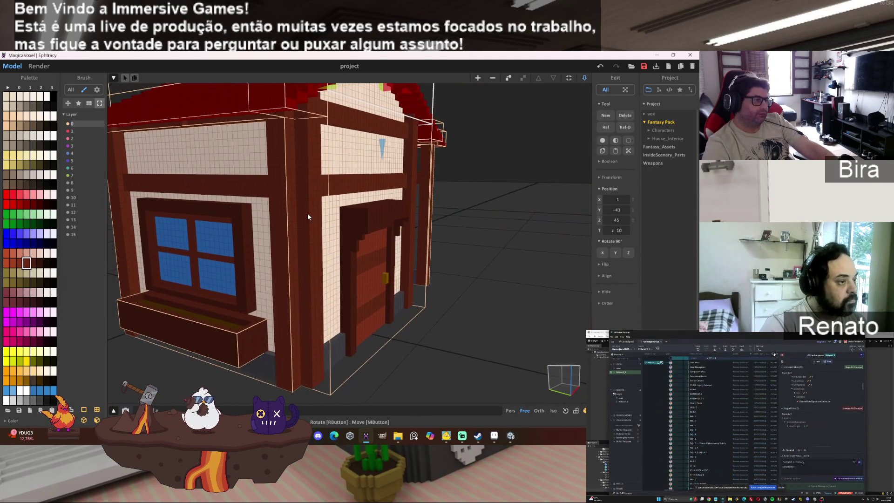
click(244, 328)
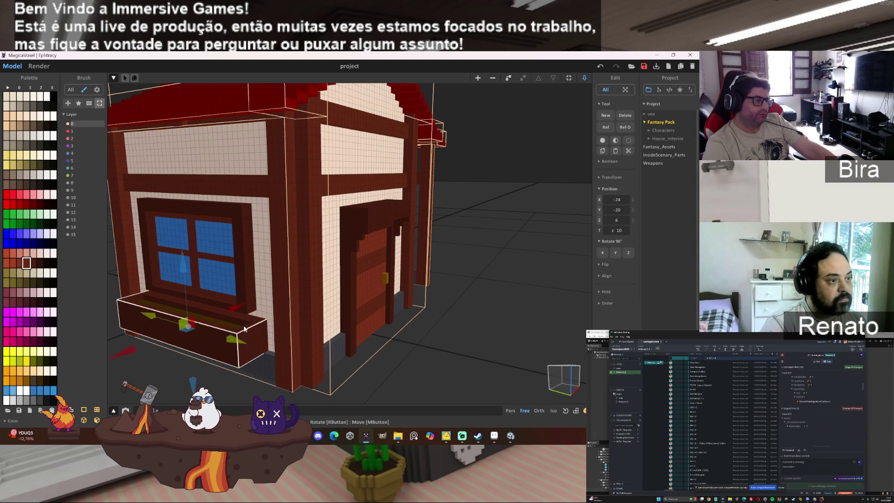
Select and delete the window's outer frame, mullion and blue glass panes, then return to World mode.
click(240, 287)
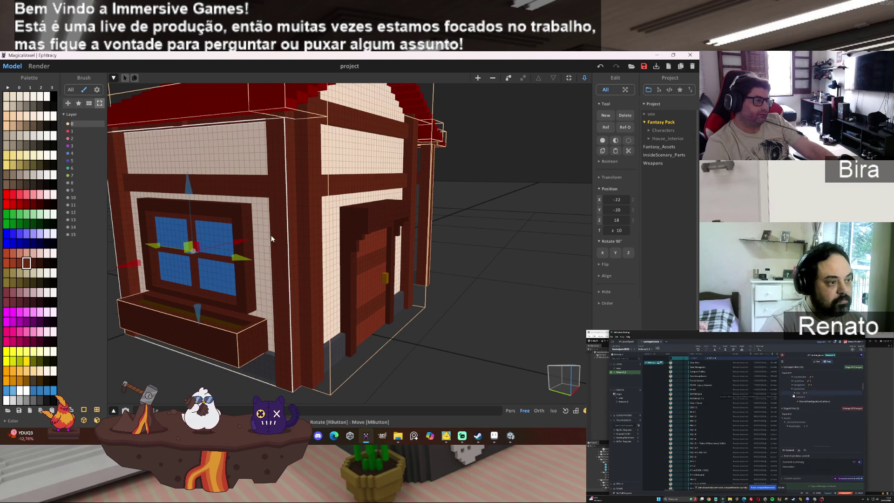
key(Tab)
scroll(up, 3)
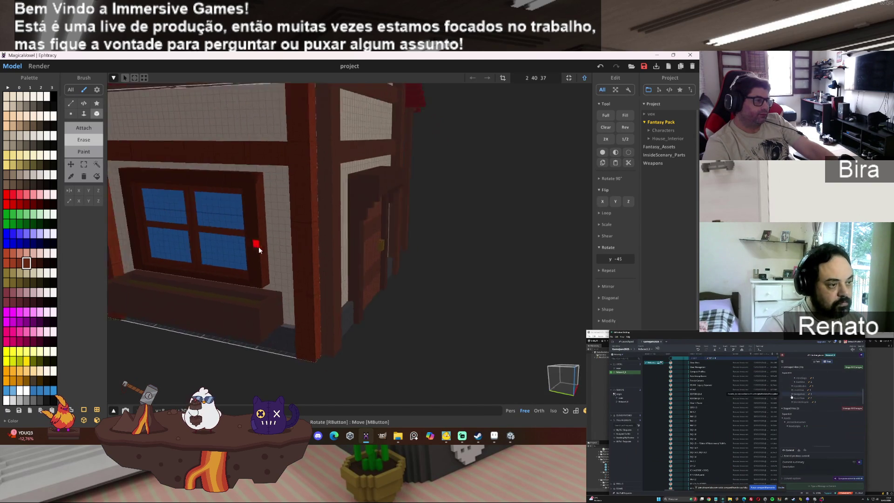
drag(289, 247, 313, 217)
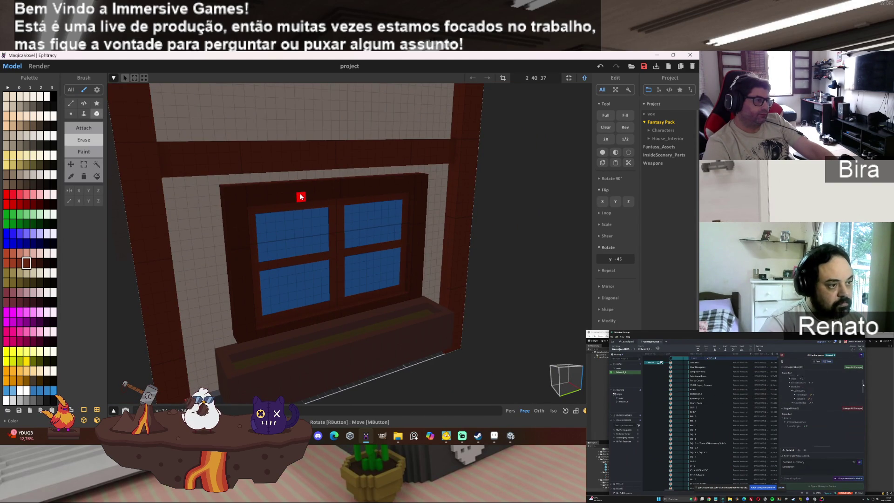
click(96, 164)
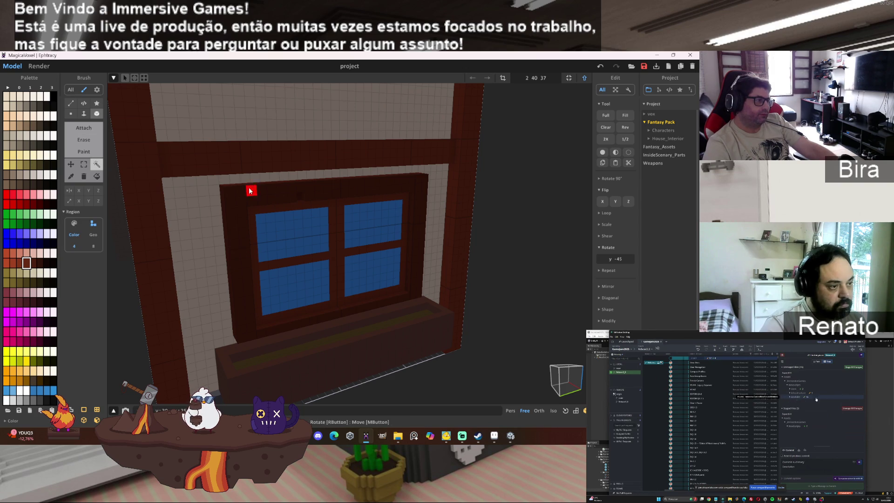
click(279, 187)
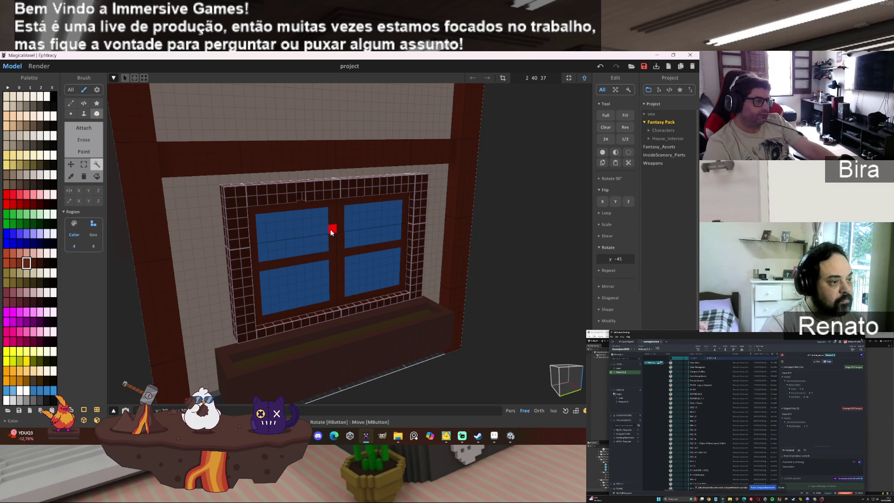
click(335, 228)
click(321, 230)
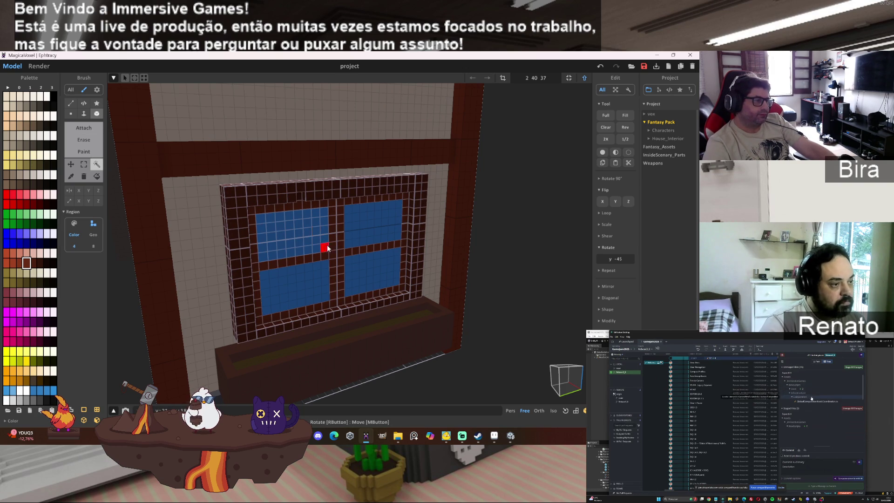
click(319, 277)
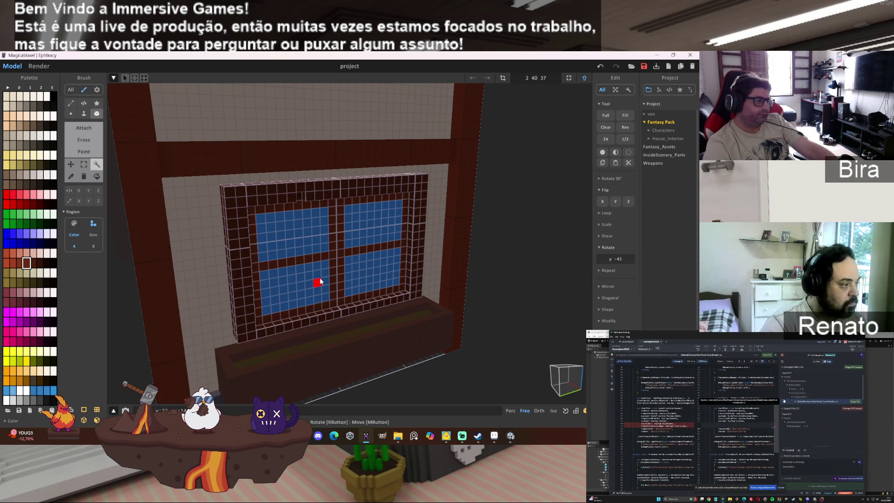
key(Delete)
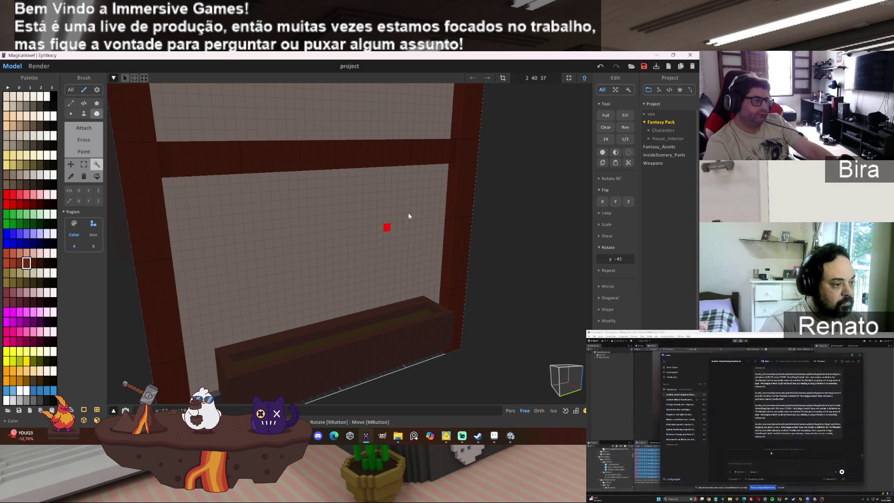
click(585, 78)
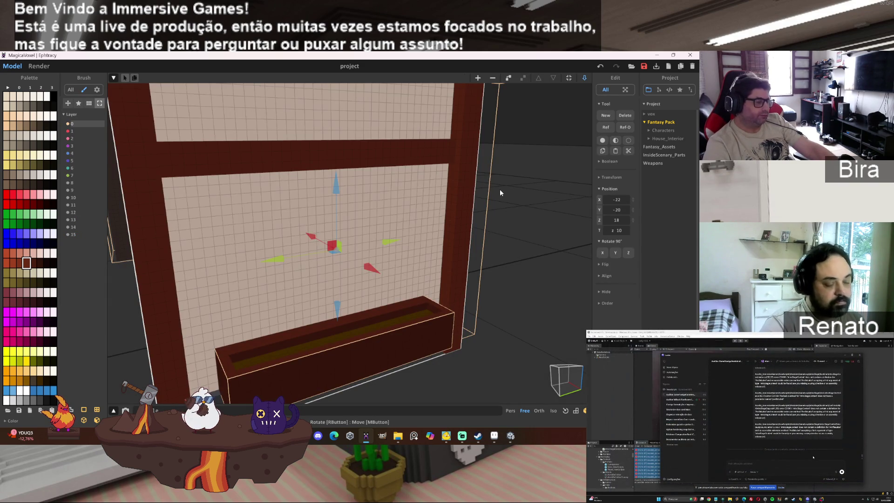
Undo the window deletion so the window is back in the wall.
key(ctrl+z)
drag(556, 166, 408, 213)
scroll(up, 3)
scroll(down, 3)
Remove the stray red stepped roof piece beside the pillar and view the house front.
click(396, 190)
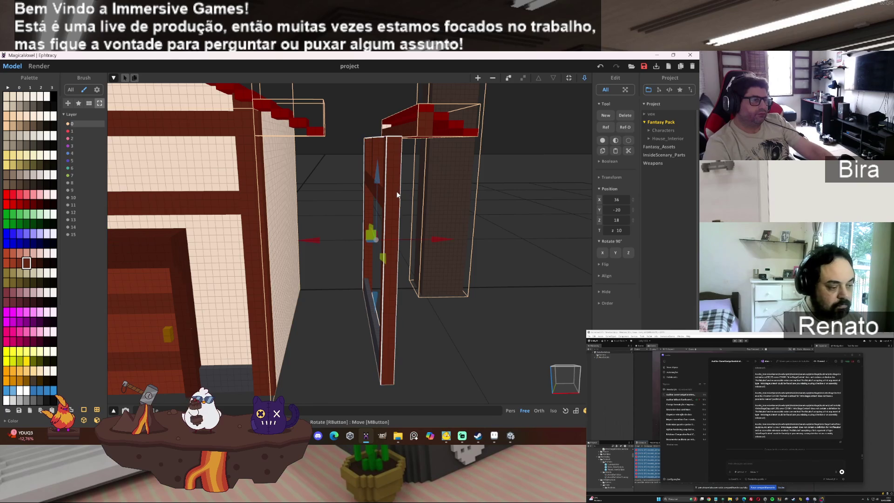
click(393, 169)
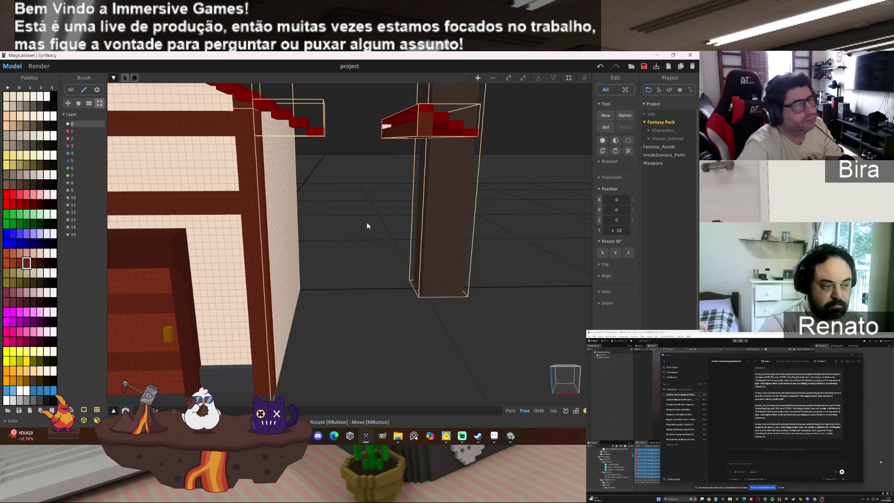
drag(367, 222, 356, 215)
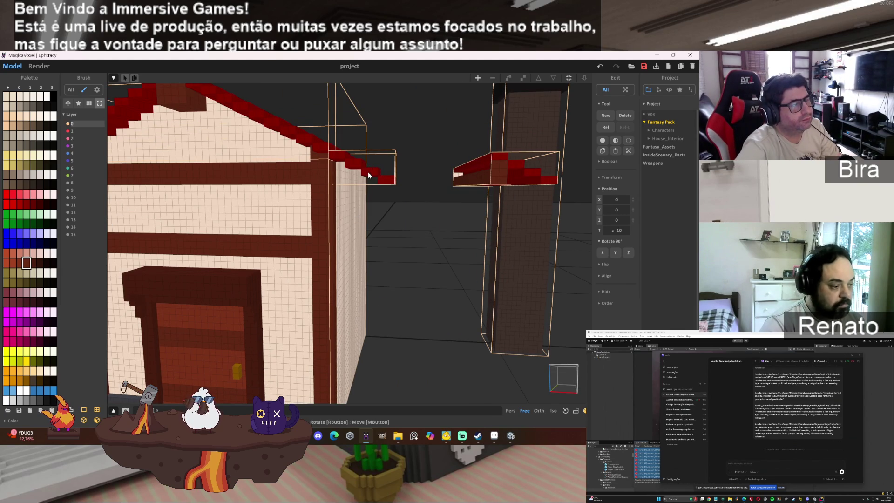
key(ctrl+z)
key(ctrl+z)
drag(461, 235, 582, 226)
scroll(down, 3)
scroll(up, 3)
scroll(down, 3)
drag(582, 229, 577, 239)
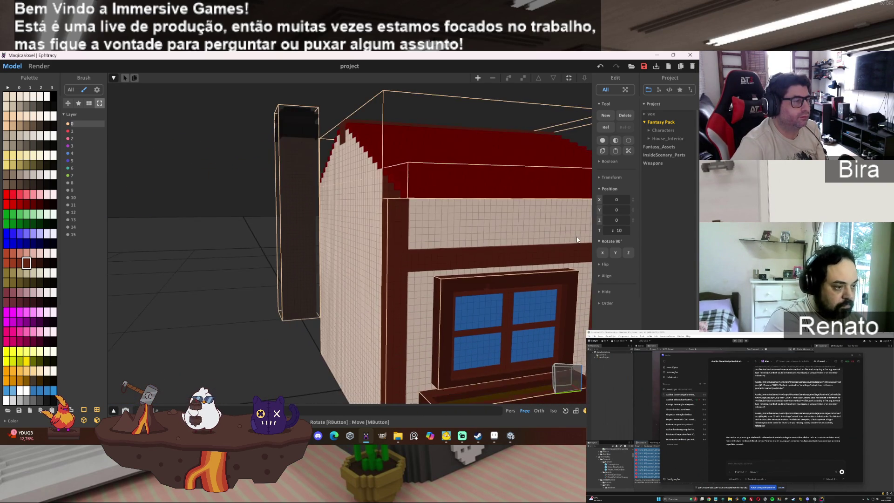
drag(577, 239, 474, 239)
Slide the red roof section along Y back over the walls to position -1, -23, 45.
click(420, 227)
drag(439, 239, 561, 285)
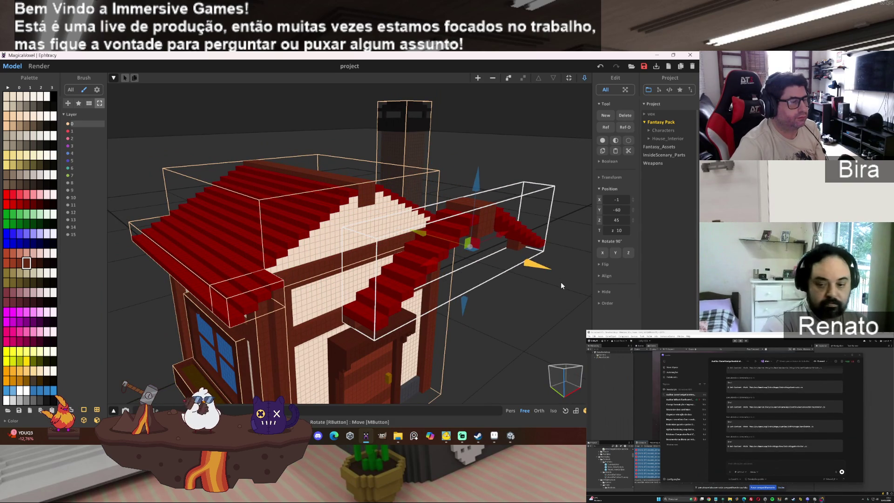
drag(434, 241, 499, 267)
drag(490, 263, 380, 242)
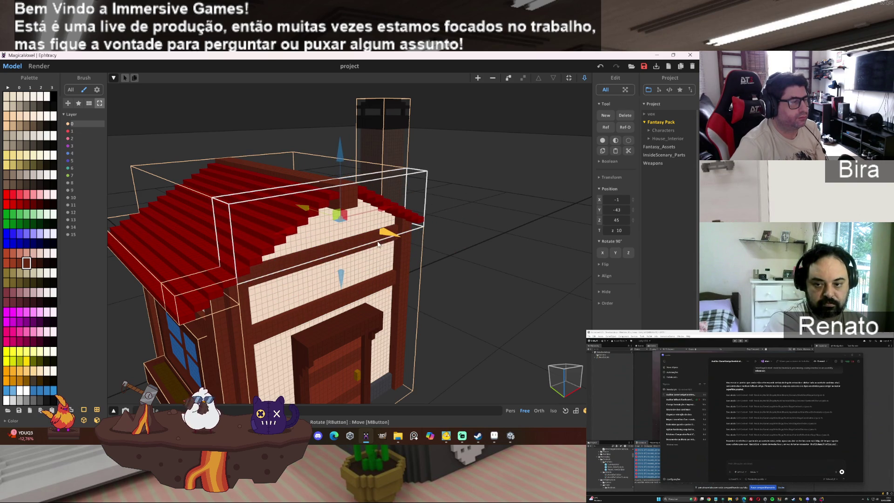
drag(467, 260, 547, 252)
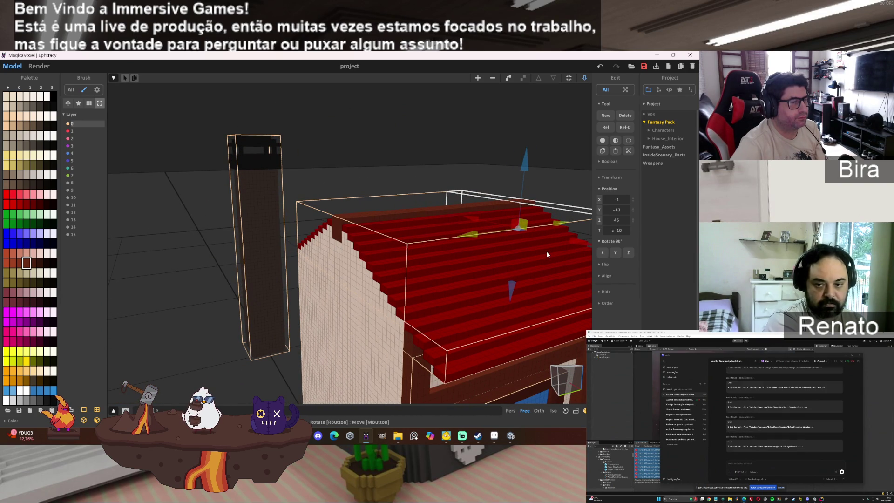
drag(546, 254, 499, 260)
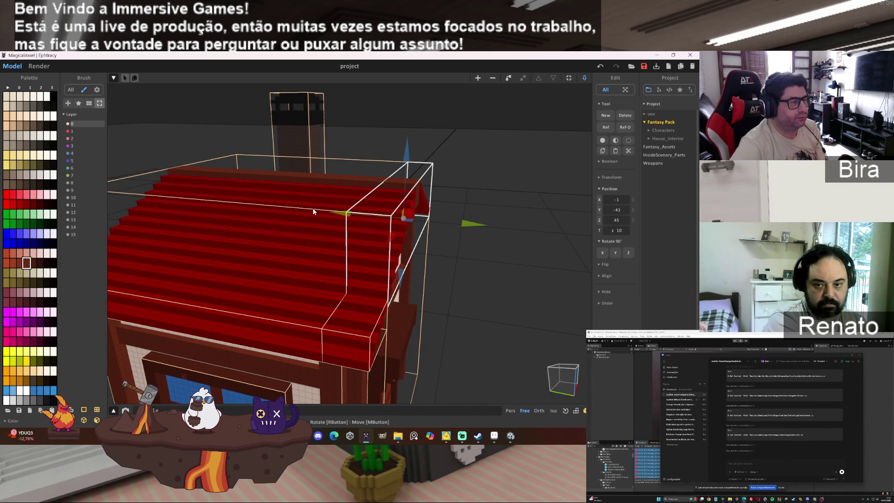
drag(313, 212, 325, 213)
drag(480, 225, 462, 233)
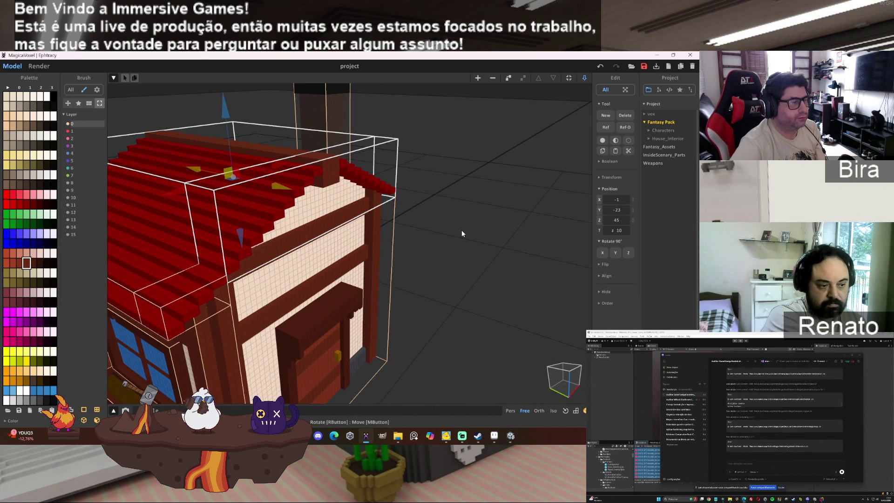
Merge the roof with the house using Boolean Union, then undo the merge.
click(600, 161)
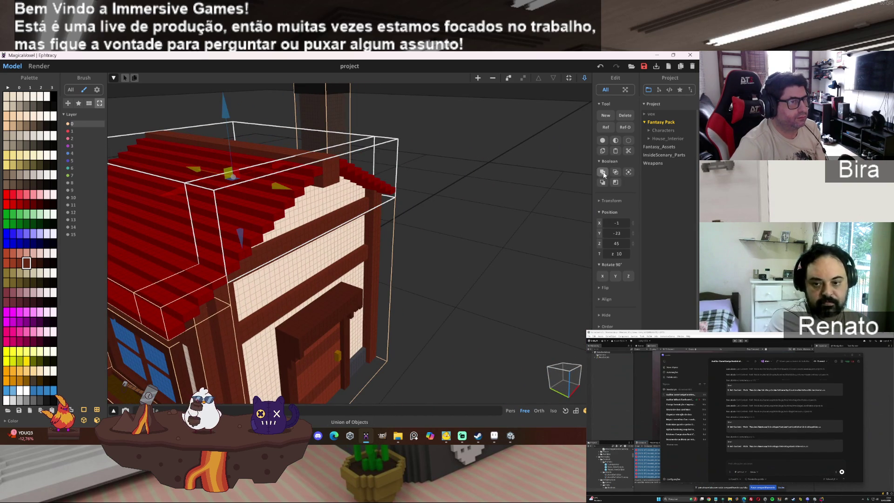
click(603, 173)
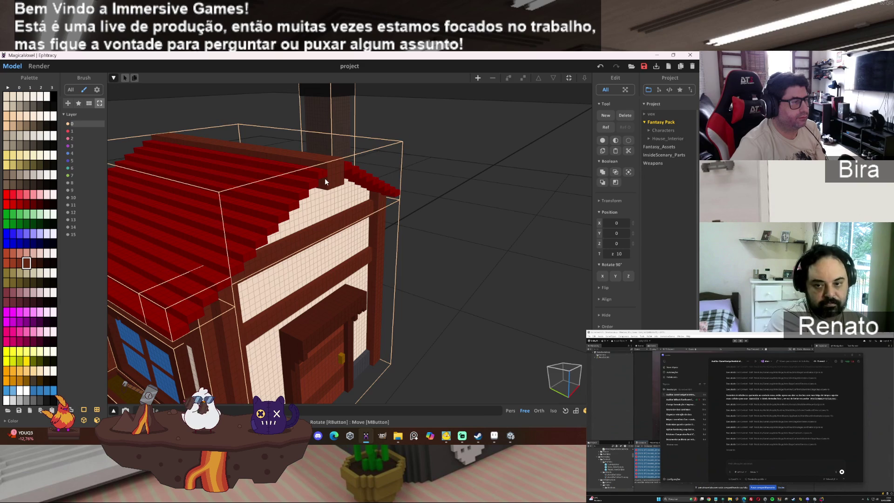
click(325, 178)
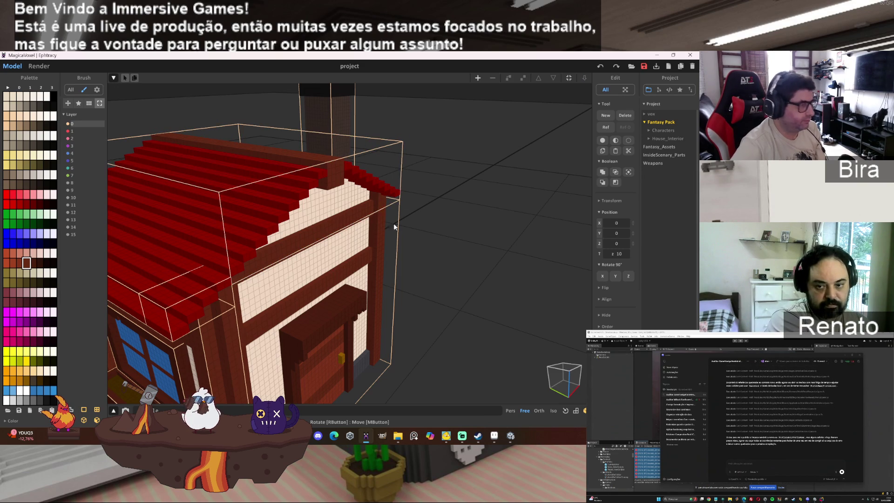
key(ctrl+z)
Shift the roof along Y to -43 over the house walls, then pick the red awning piece.
drag(394, 209, 382, 220)
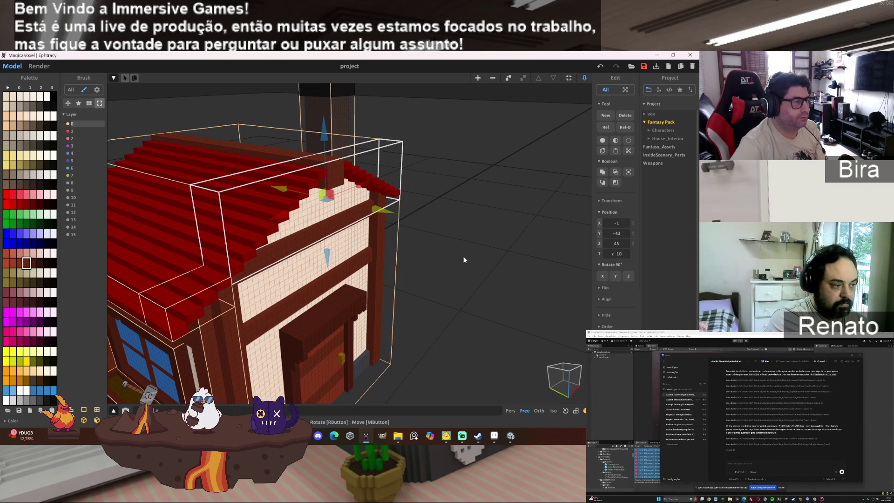
drag(463, 260, 450, 265)
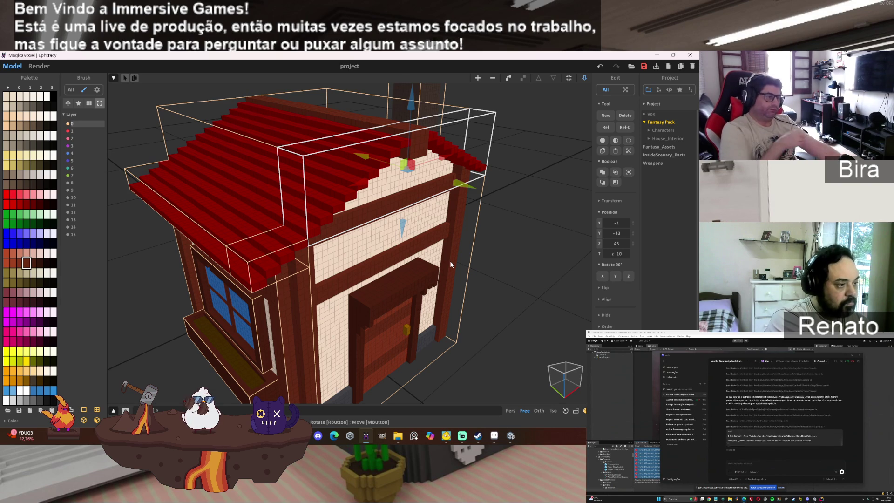
drag(451, 264, 457, 237)
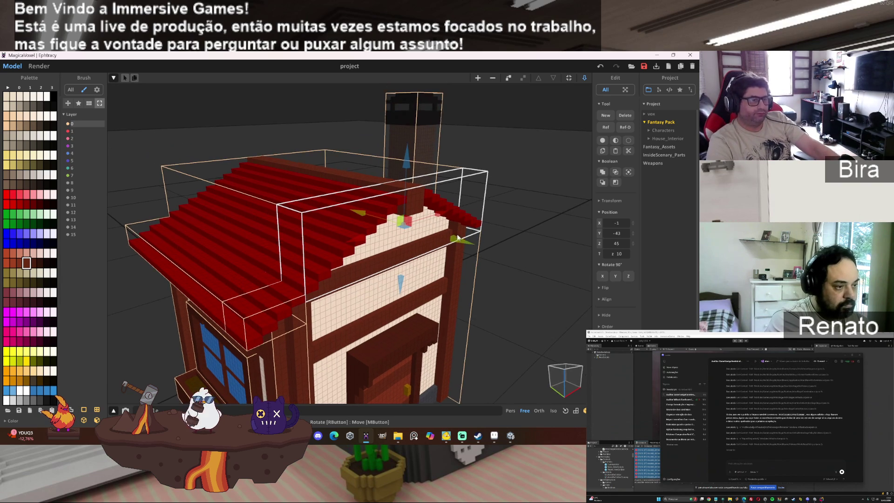
drag(463, 241, 481, 271)
scroll(down, 3)
drag(476, 280, 522, 283)
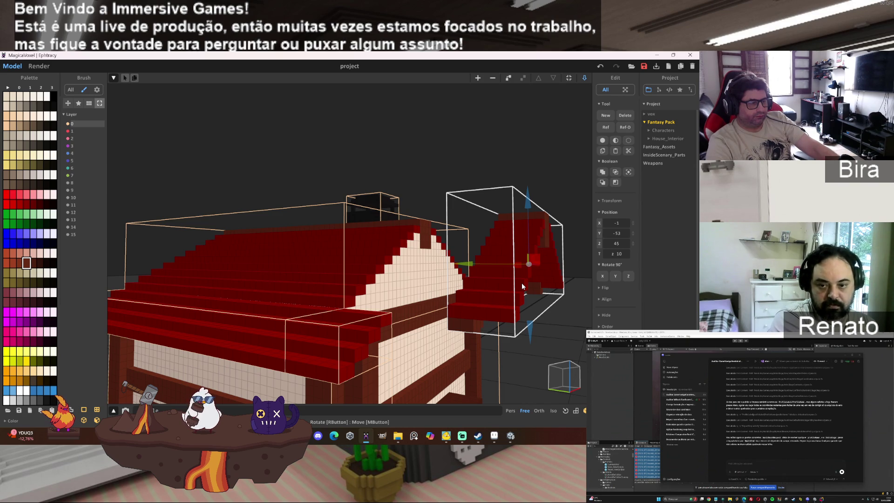
drag(521, 283, 498, 283)
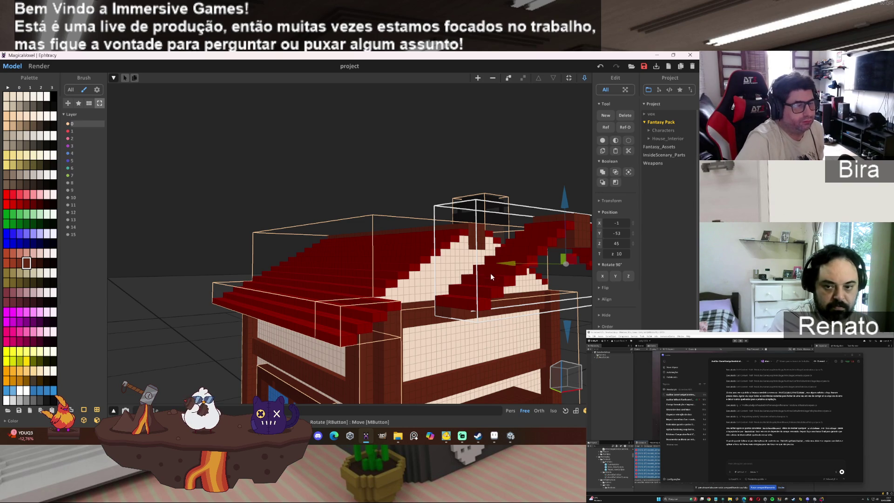
drag(509, 263, 448, 264)
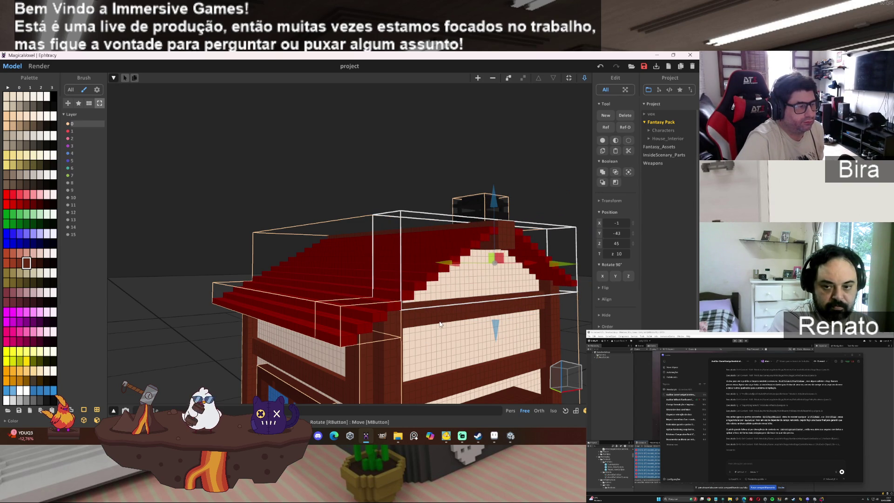
drag(448, 339, 445, 321)
click(447, 252)
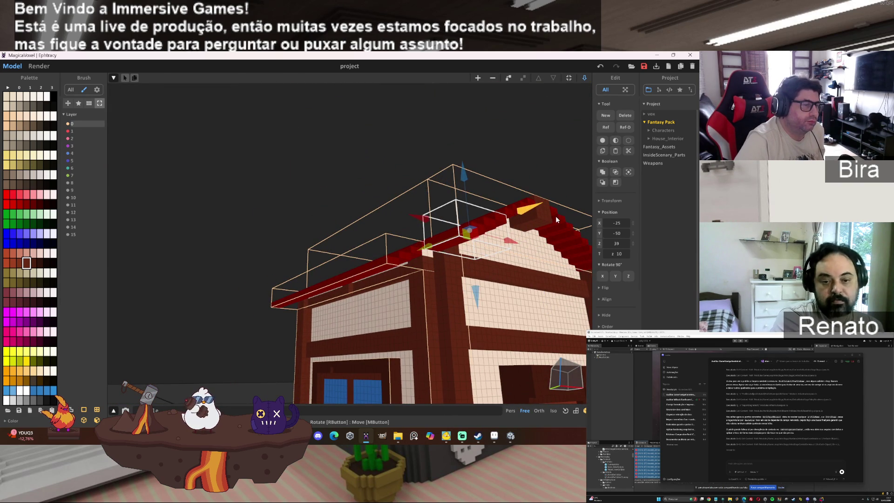
Move the red awning piece out beside the house's left side to -42, -23, 39.
drag(479, 240, 501, 259)
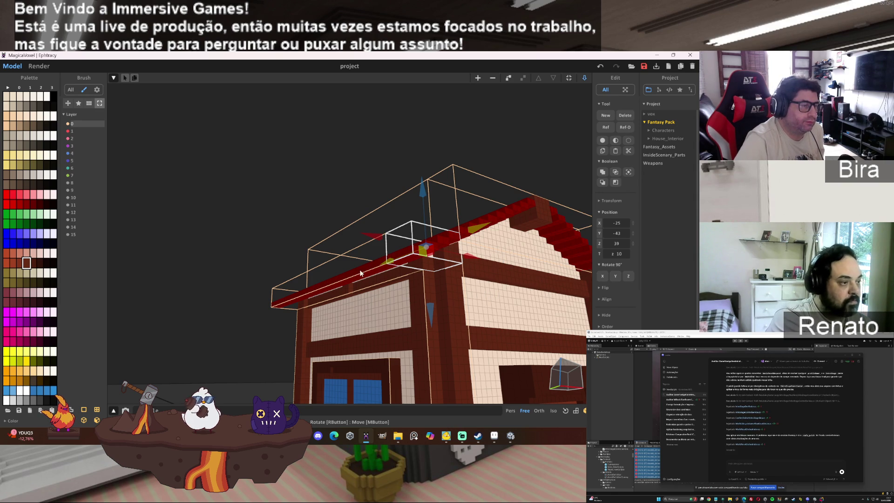
drag(360, 273, 377, 277)
drag(427, 257, 163, 272)
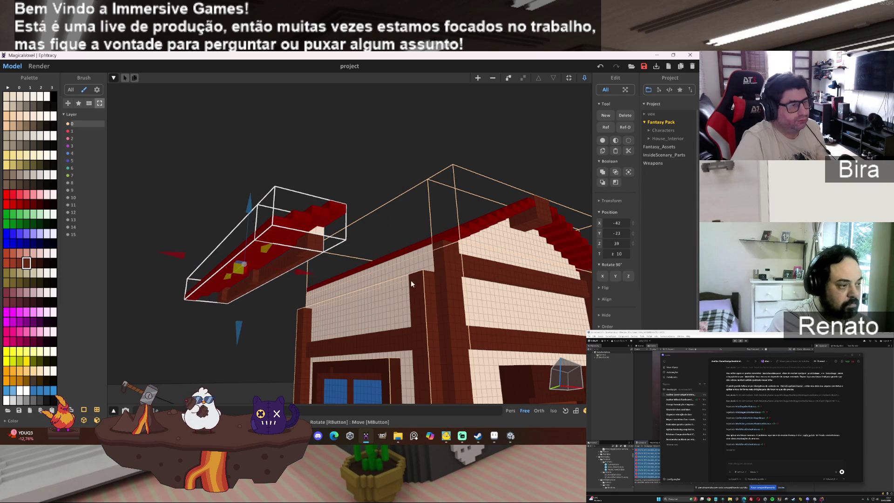
drag(411, 280, 418, 267)
scroll(up, 3)
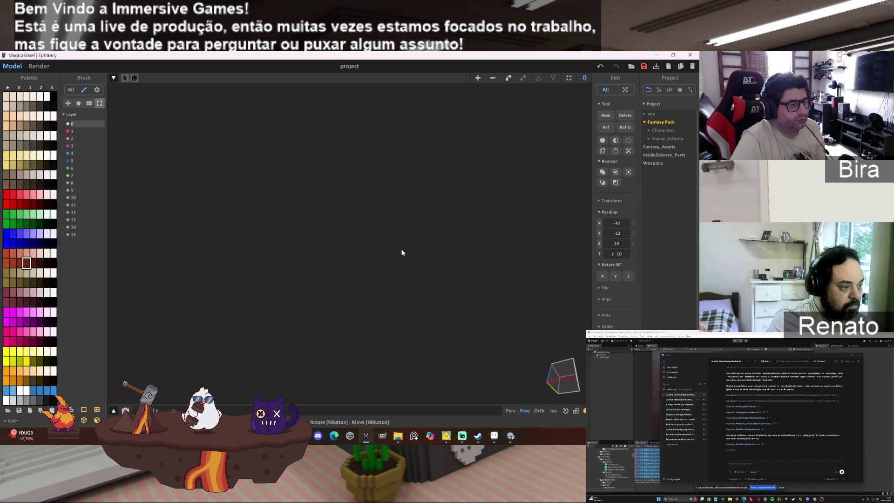
scroll(down, 3)
scroll(down, 3)
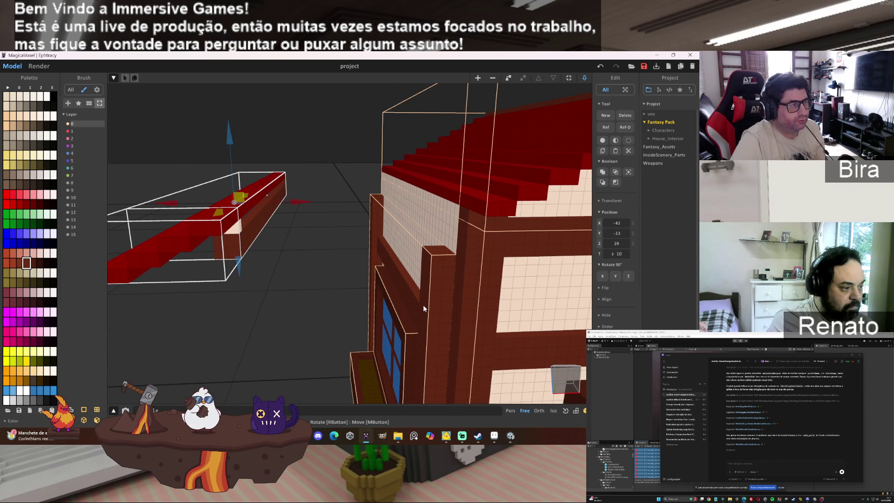
drag(423, 304, 484, 368)
scroll(down, 3)
scroll(up, 3)
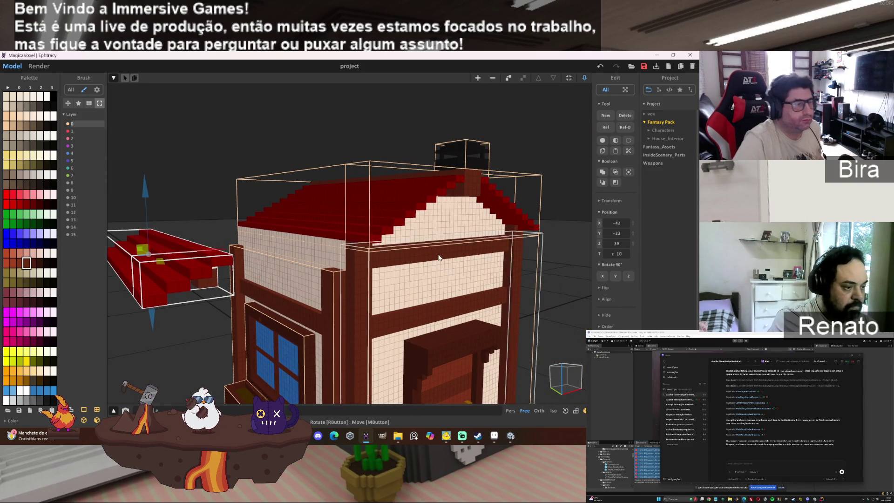
Slide the wooden post frame out of the left wall to -39, -20, 18 under the awning.
click(491, 378)
drag(521, 390, 524, 389)
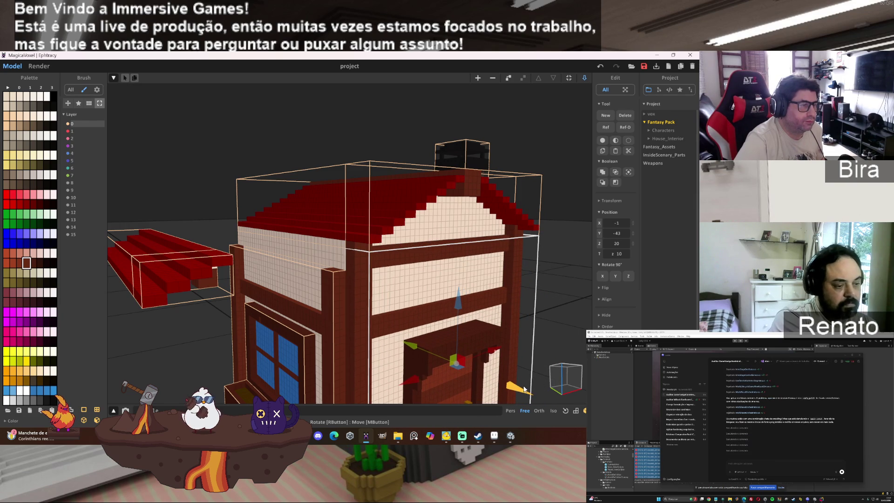
scroll(down, 3)
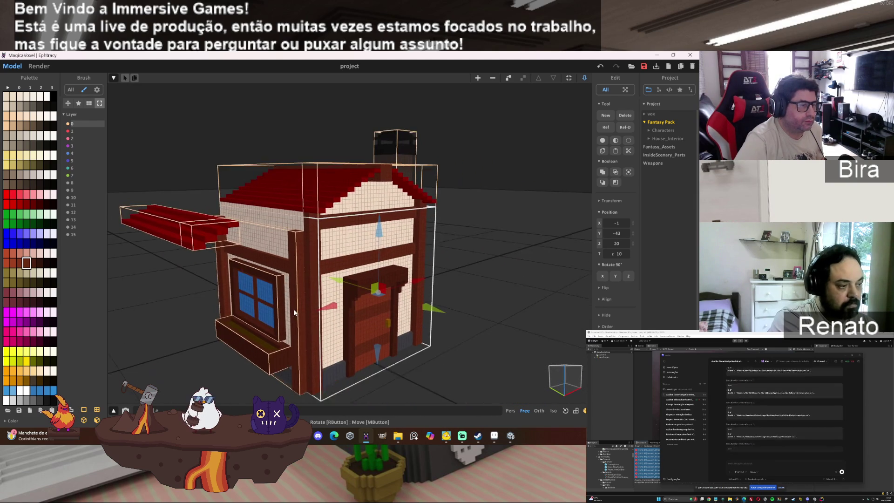
click(298, 292)
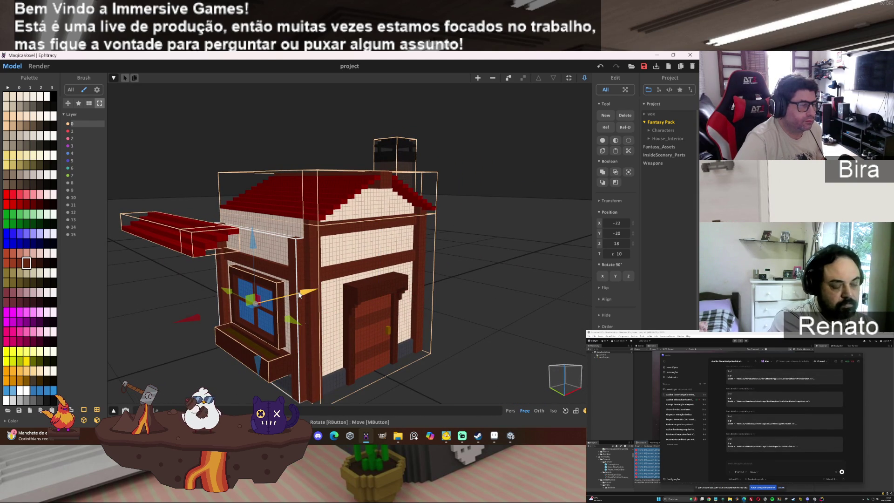
drag(306, 295, 249, 309)
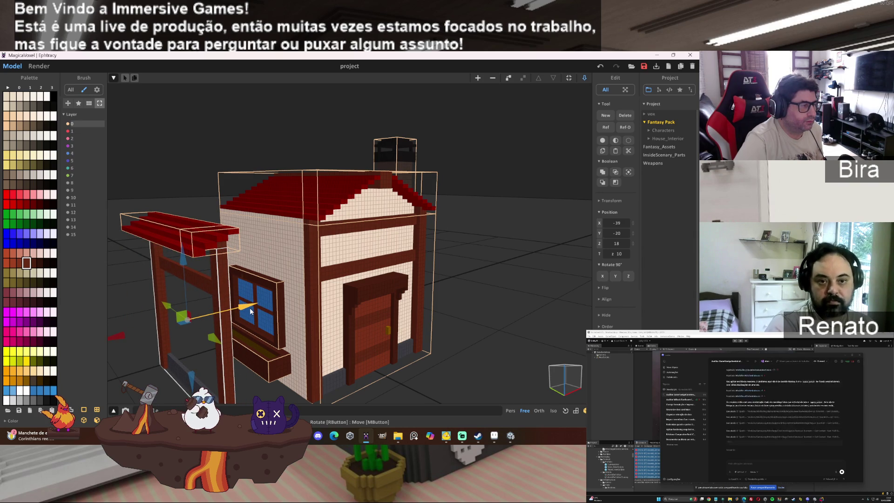
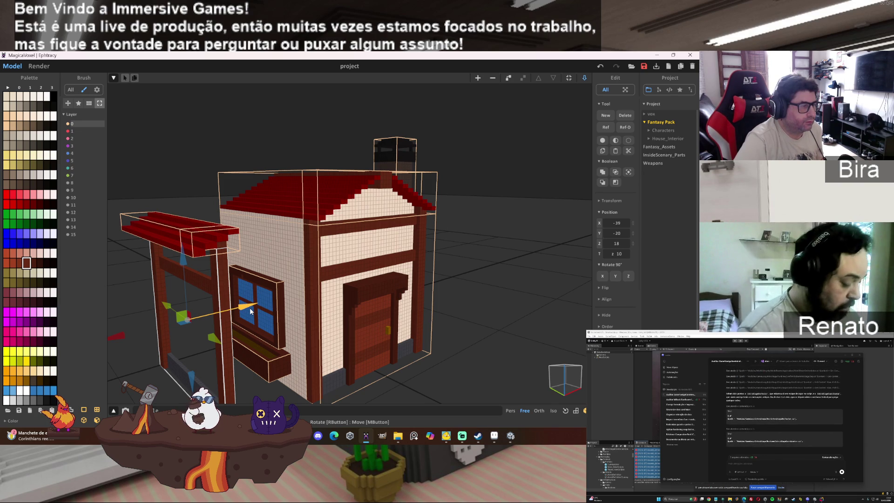
Nudge the porch one step along X.
drag(249, 308, 249, 310)
scroll(up, 3)
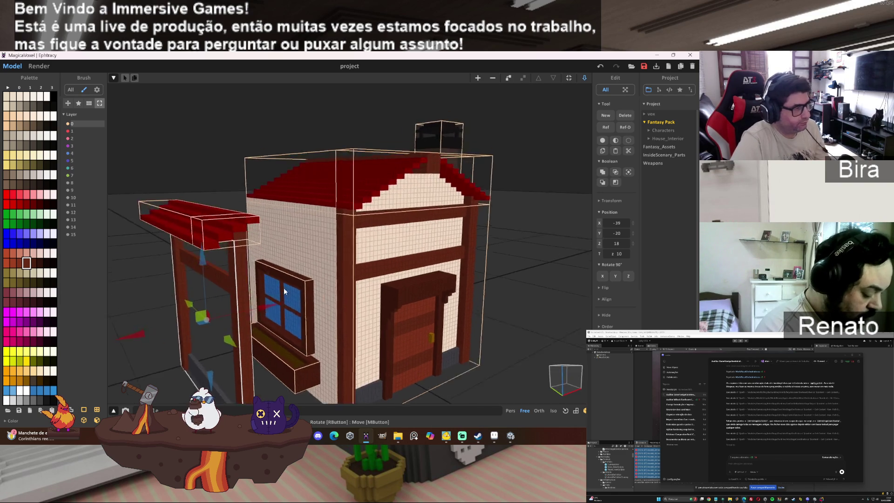
scroll(up, 3)
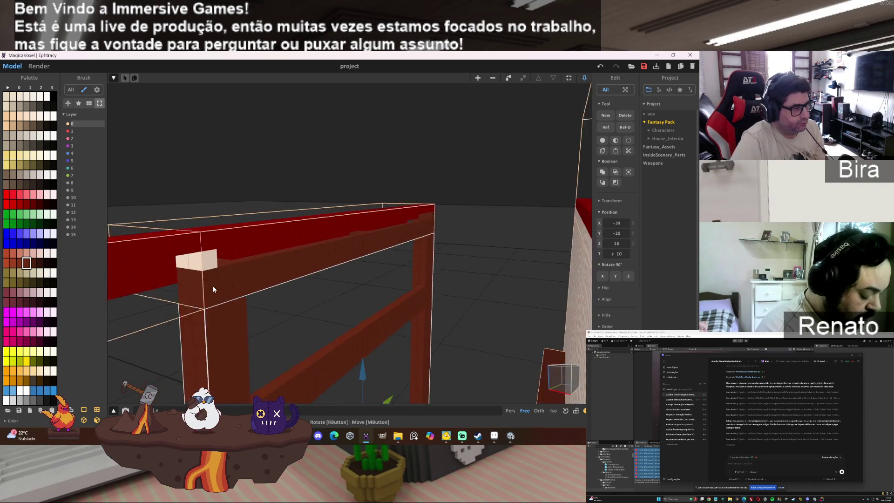
Paint the pale block on the porch beam dark red with the Face brush.
double_click(282, 262)
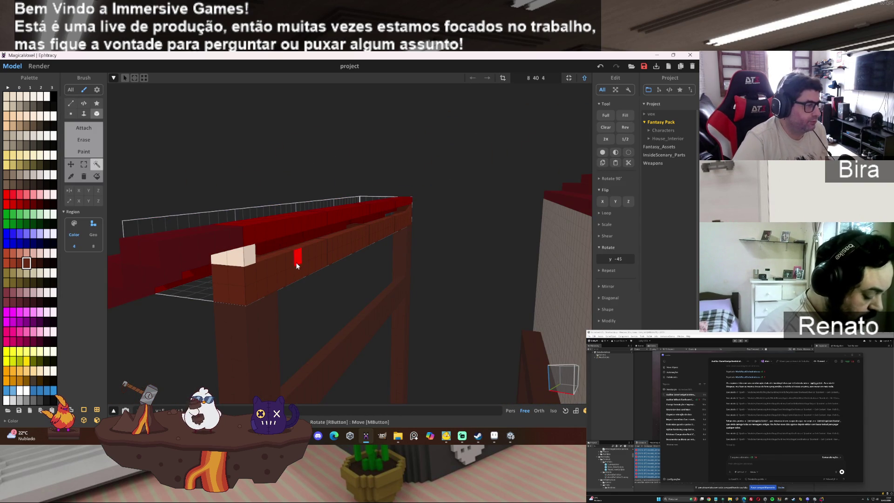
click(80, 116)
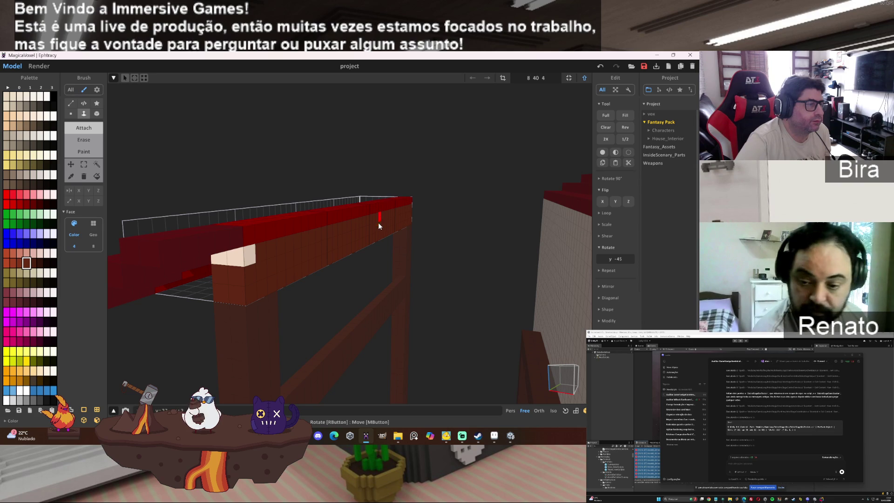
click(100, 152)
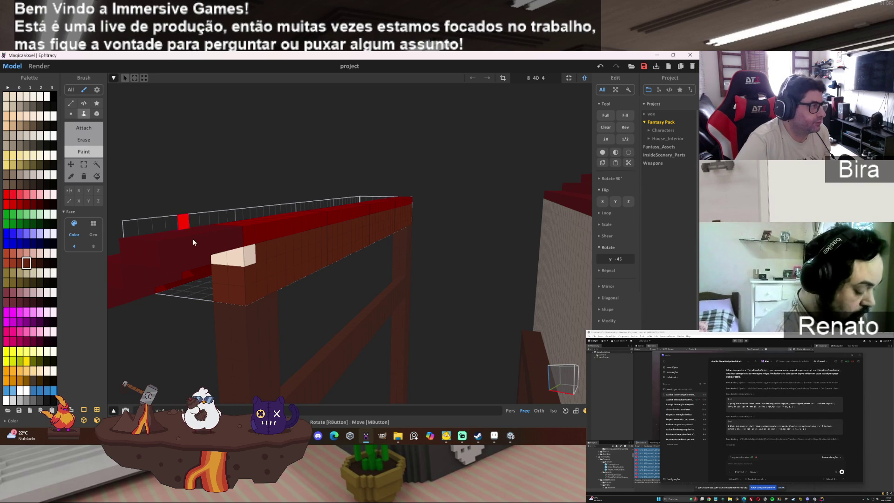
click(250, 260)
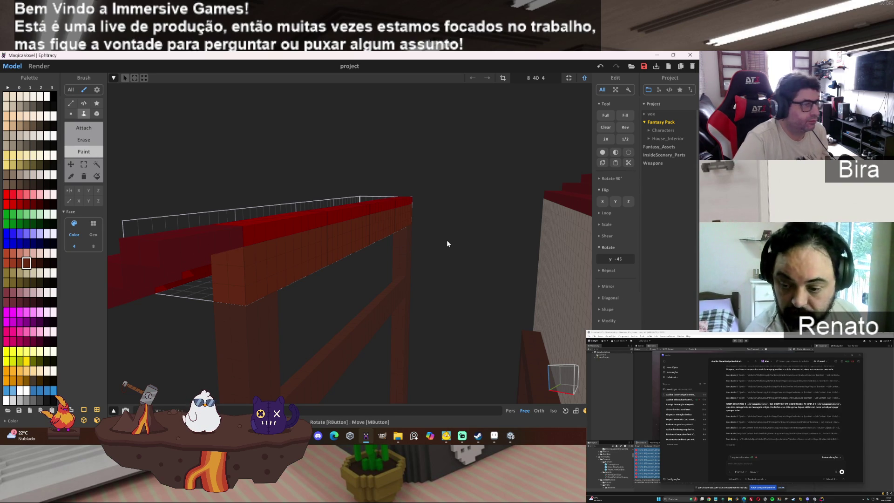
Inspect the beam's underside, set erase mode, and return to world mode.
drag(447, 241, 472, 241)
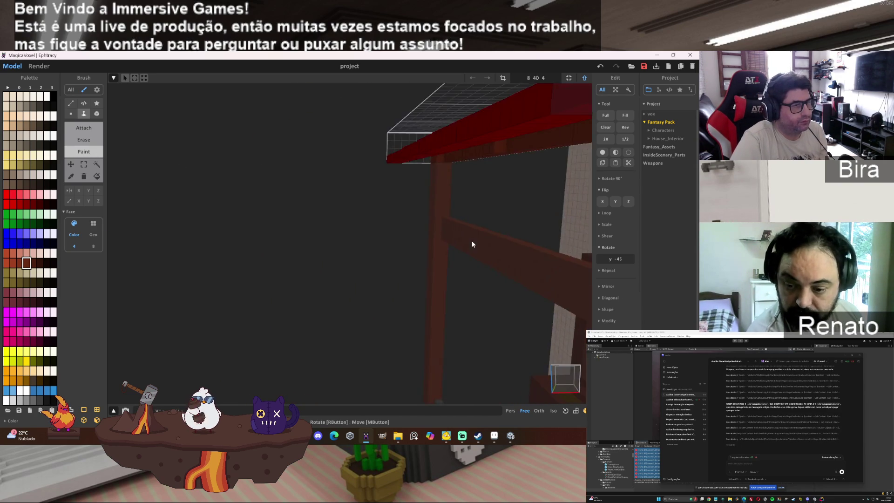
scroll(up, 3)
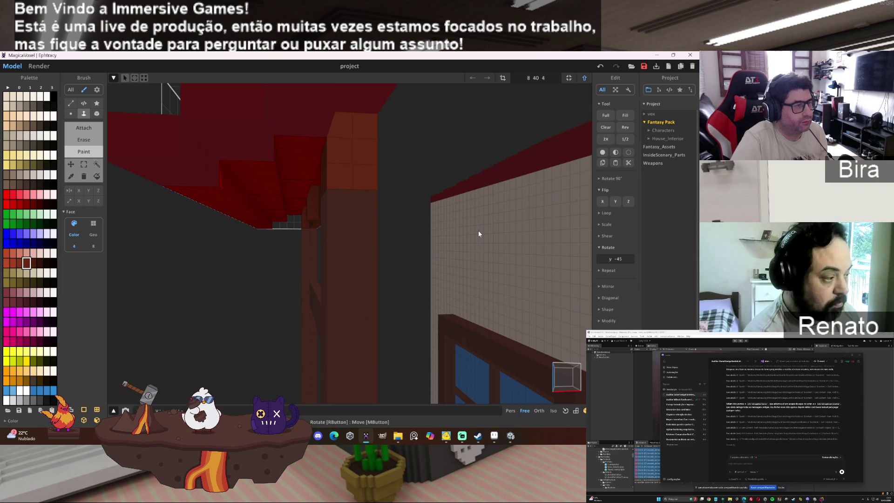
scroll(down, 3)
drag(479, 231, 391, 209)
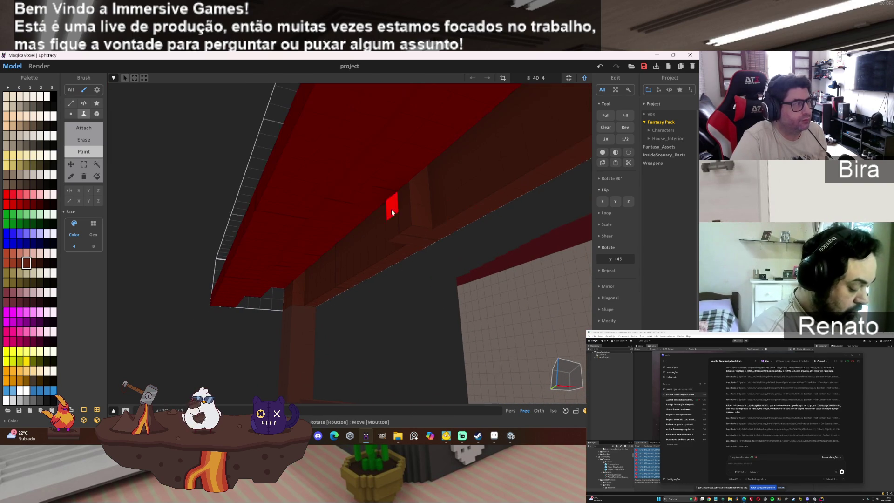
click(84, 139)
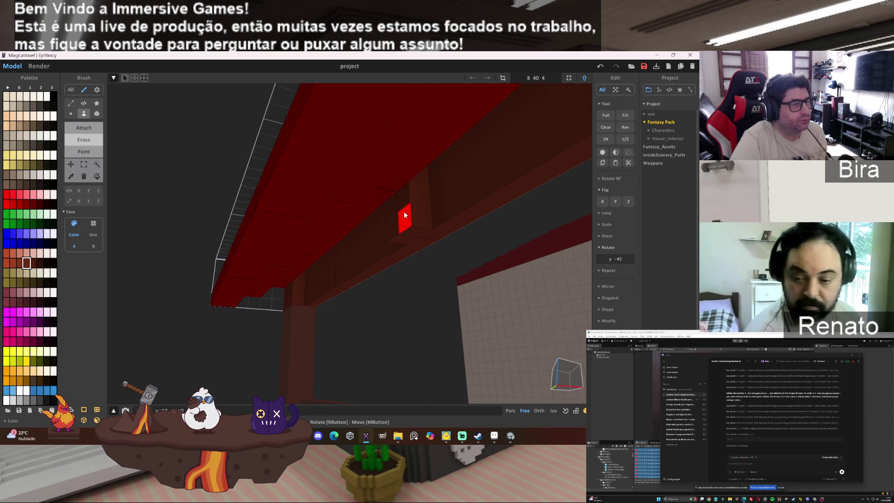
drag(437, 221, 386, 271)
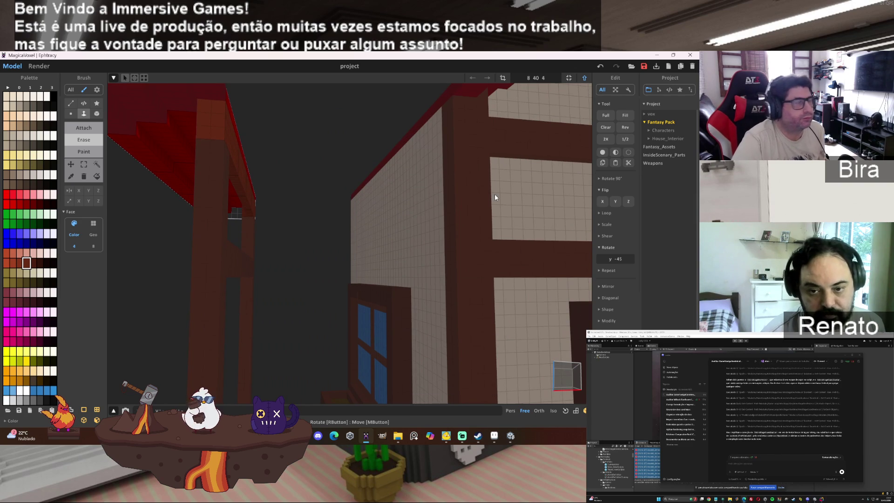
click(586, 80)
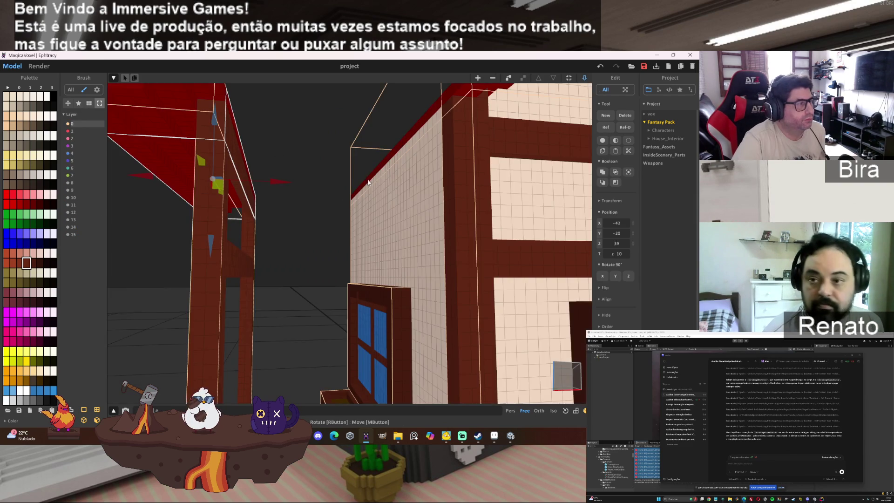
Lower the lamp post and awning to height 20 and move them left to X -44.
scroll(down, 3)
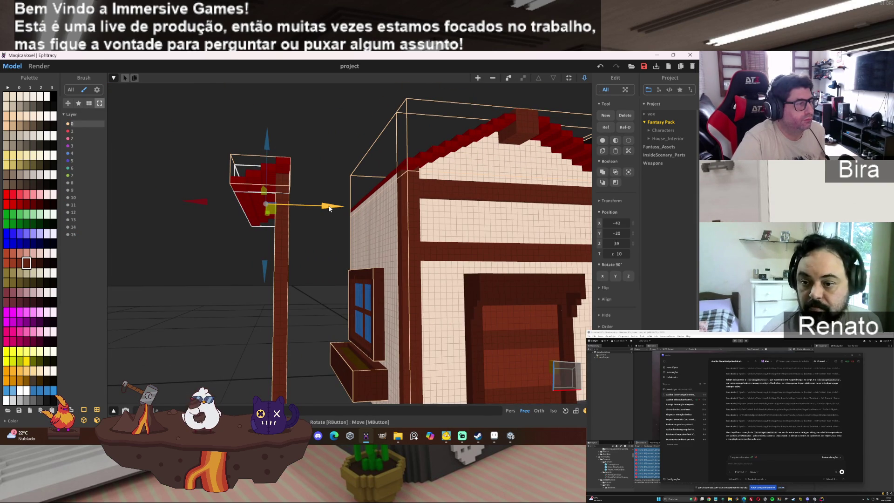
drag(285, 243, 417, 291)
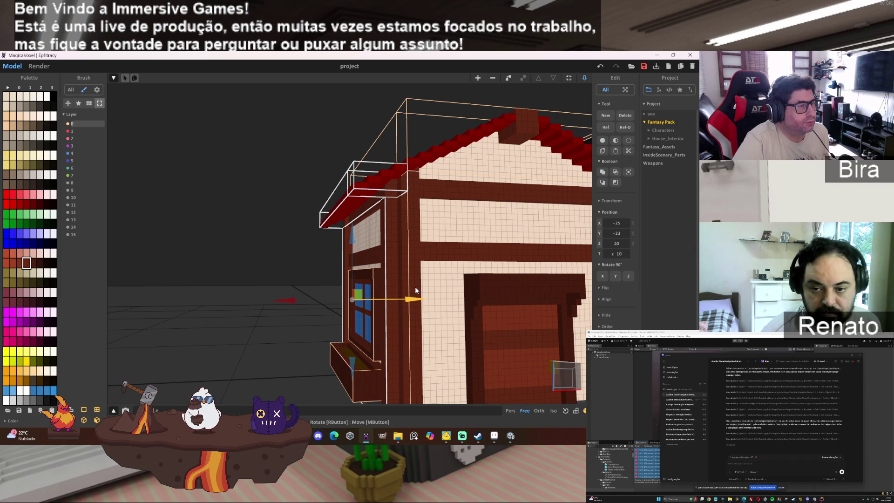
drag(416, 289, 415, 296)
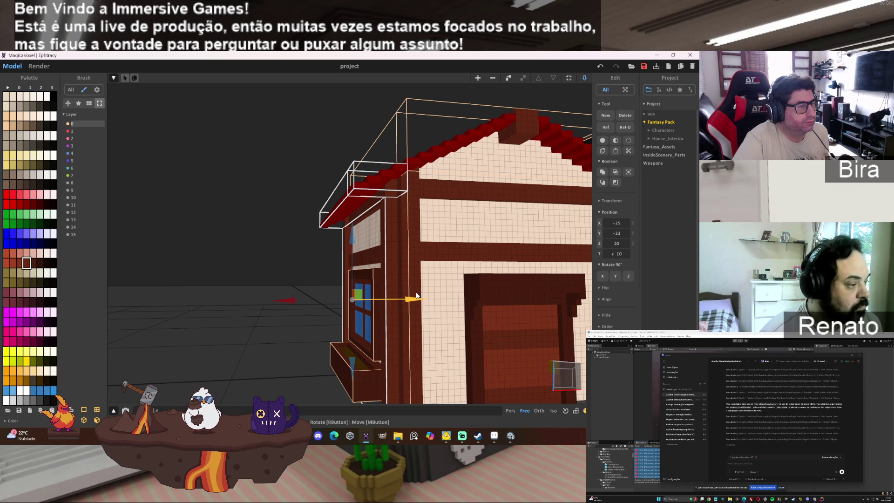
drag(416, 295, 317, 306)
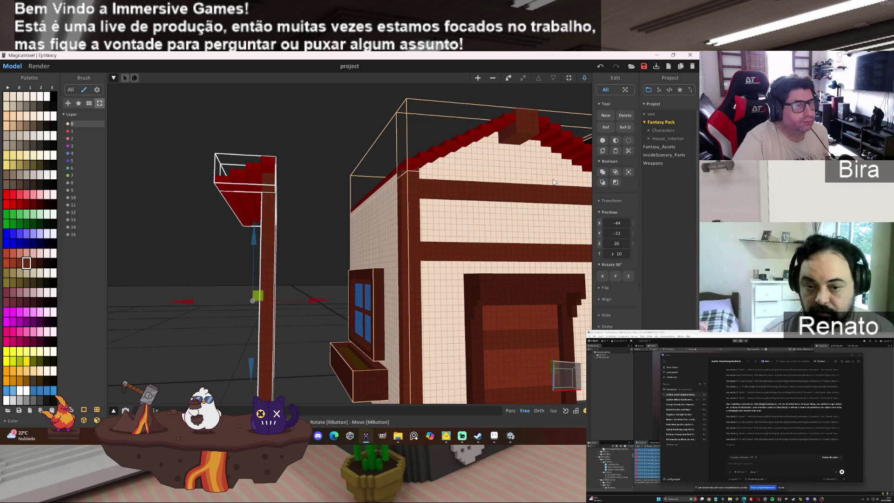
Union the post with the awning and place the merged object left of the house.
click(601, 176)
drag(322, 299, 326, 295)
drag(428, 256, 446, 264)
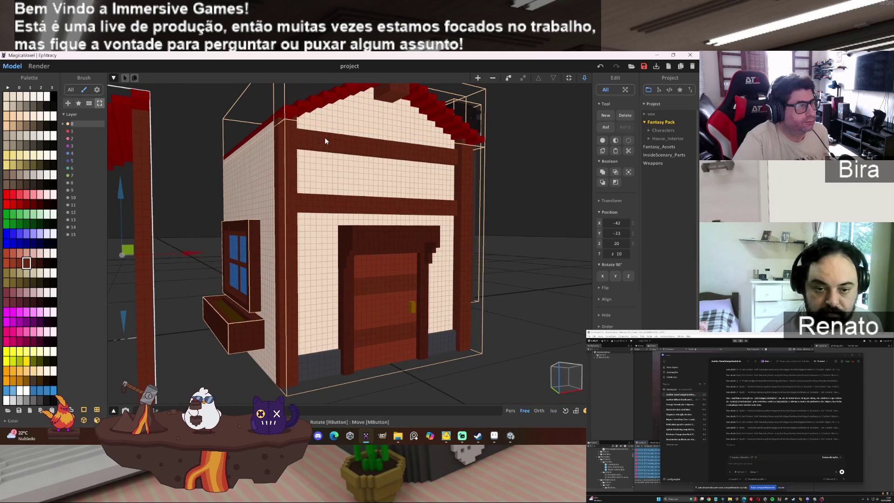
Select the house model and open its front for voxel editing.
click(325, 138)
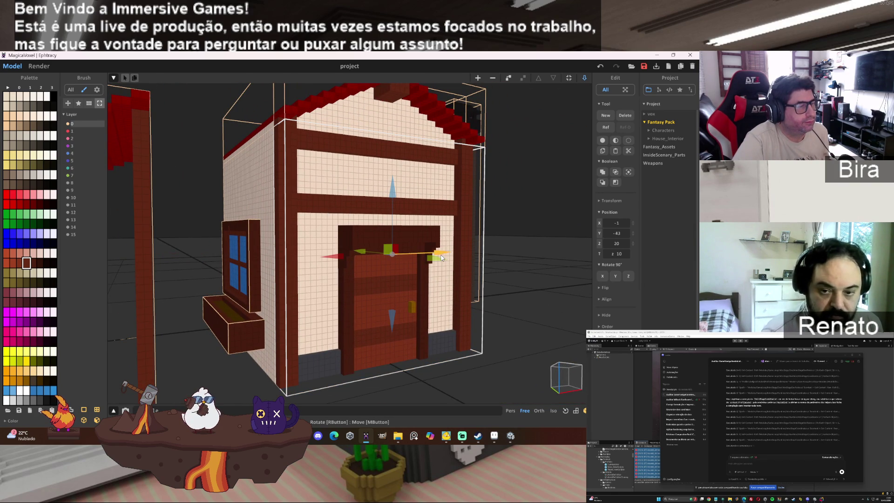
drag(434, 264, 438, 284)
scroll(up, 3)
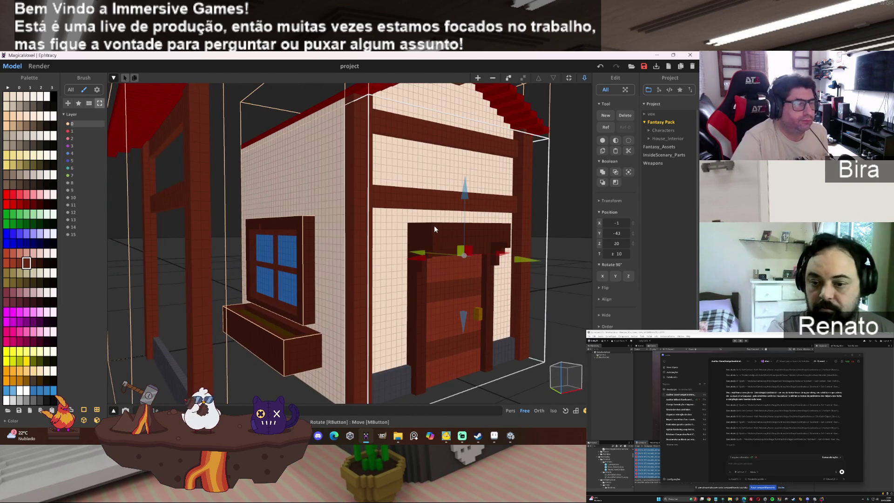
double_click(443, 230)
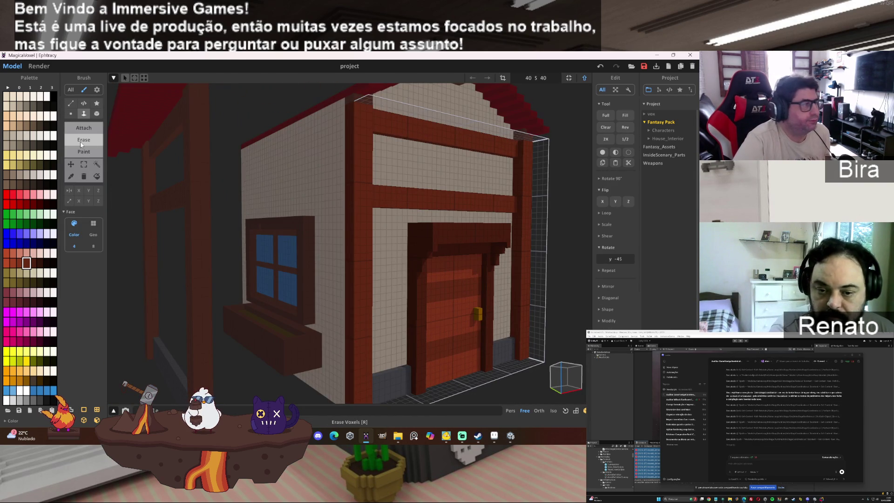
Magic-wand select the door frame and panel voxels and delete them.
click(97, 164)
click(490, 238)
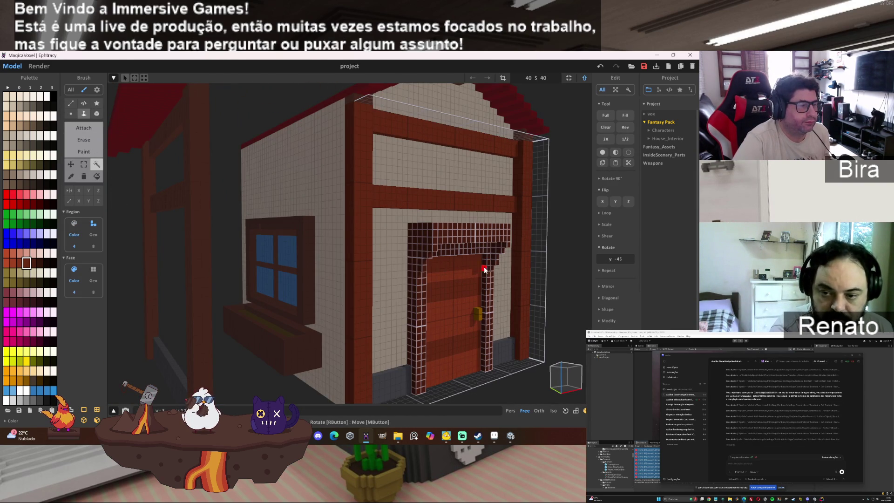
click(472, 276)
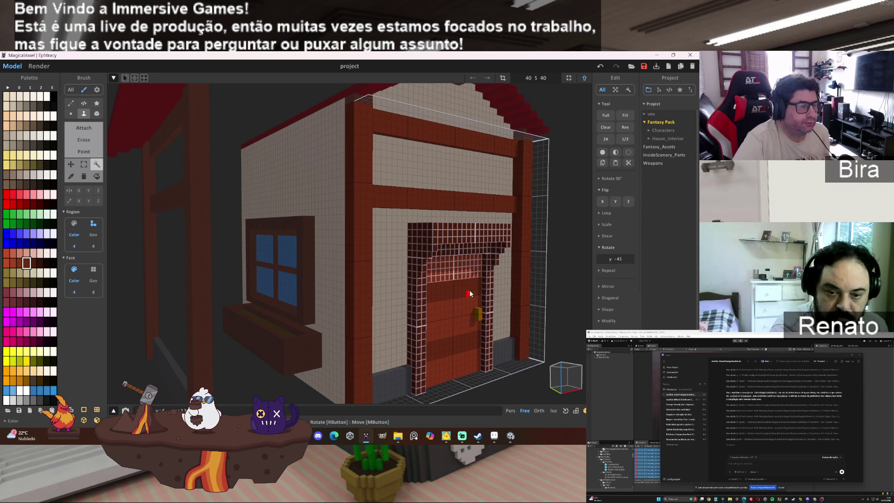
click(470, 301)
click(465, 340)
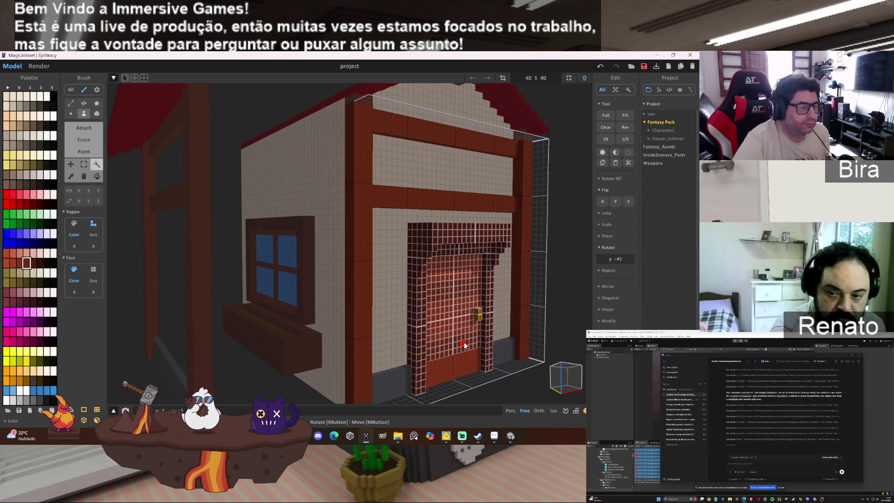
click(464, 362)
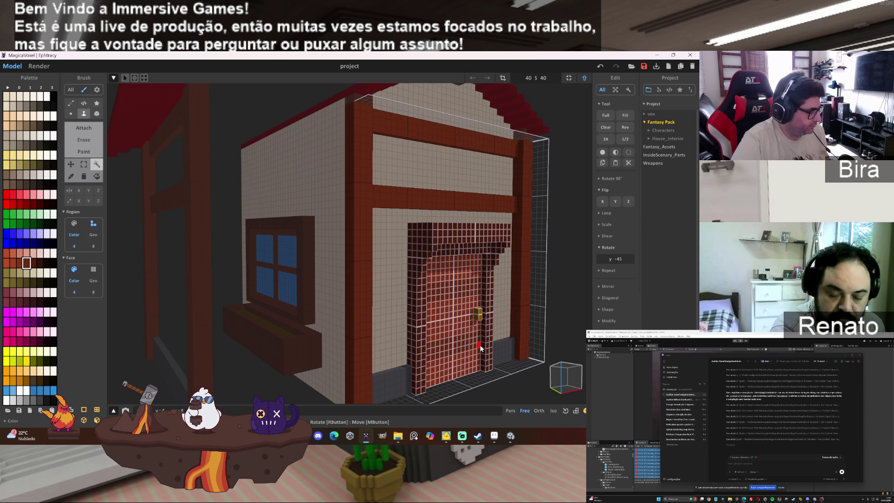
key(Delete)
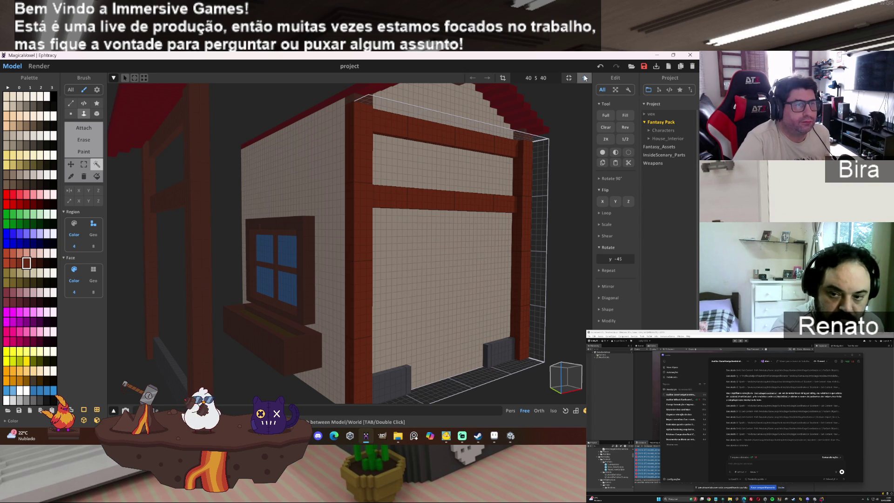
Fit the model size, then lower the door model to height 12.
click(571, 78)
click(584, 78)
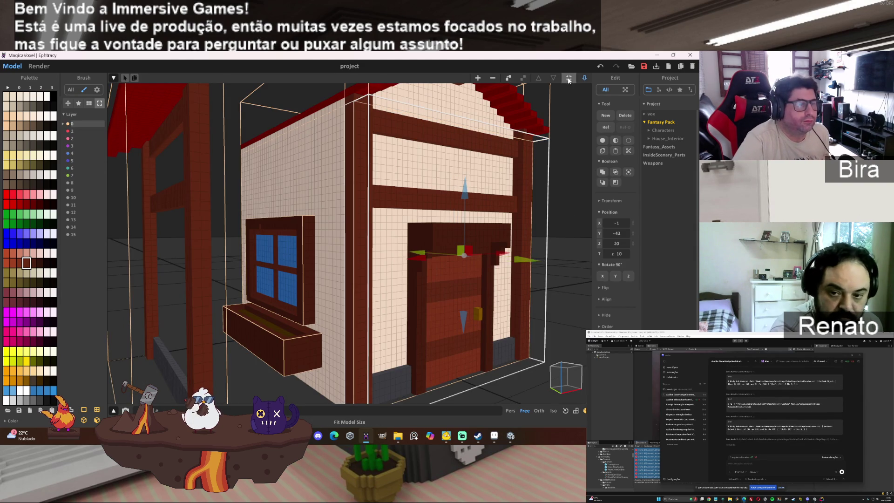
drag(464, 191, 464, 240)
Slide the porch frame right toward the house, to about X -27.
drag(548, 266, 478, 311)
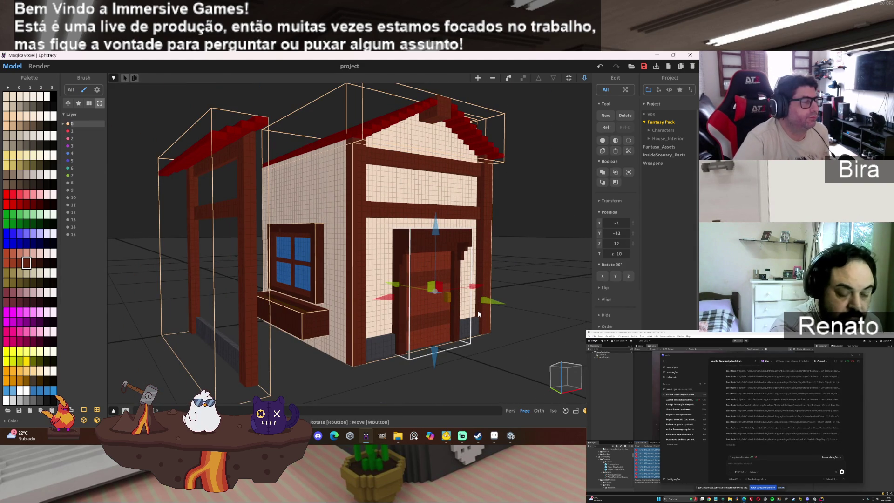
click(252, 161)
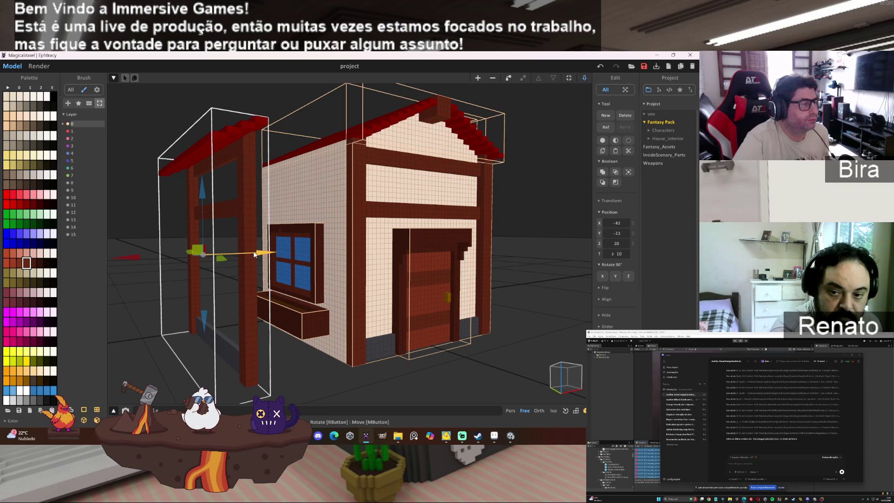
drag(216, 250, 338, 249)
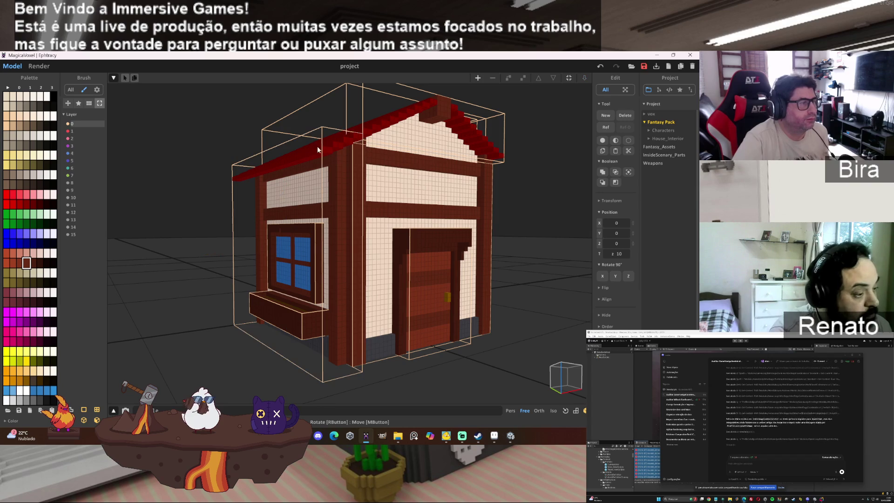
double_click(322, 143)
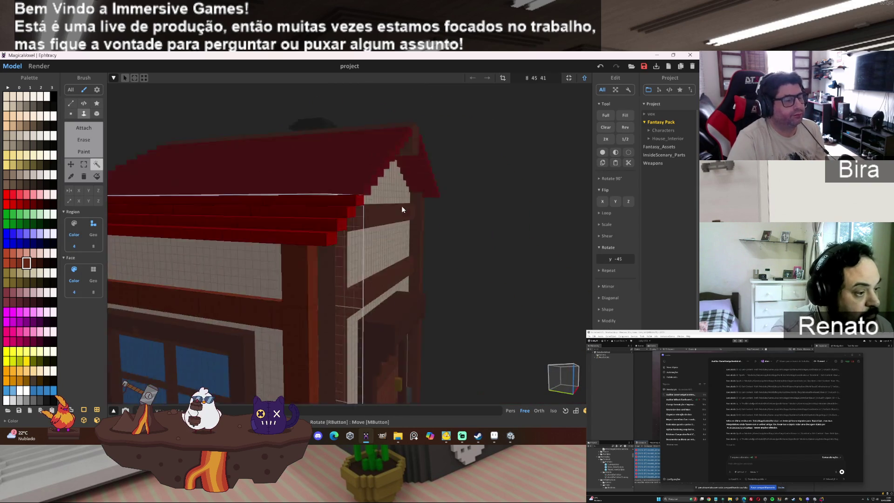
Marquee-select the stepped red roof voxels overhanging the roof's end.
drag(422, 208, 395, 206)
click(84, 169)
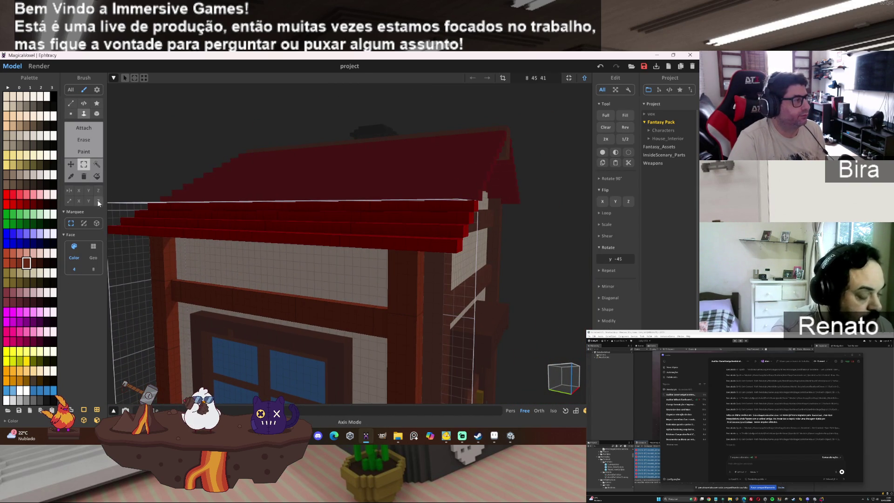
click(96, 223)
scroll(up, 3)
drag(404, 230, 353, 231)
scroll(down, 3)
drag(423, 185, 376, 199)
scroll(up, 3)
drag(372, 208, 466, 208)
drag(378, 160, 378, 93)
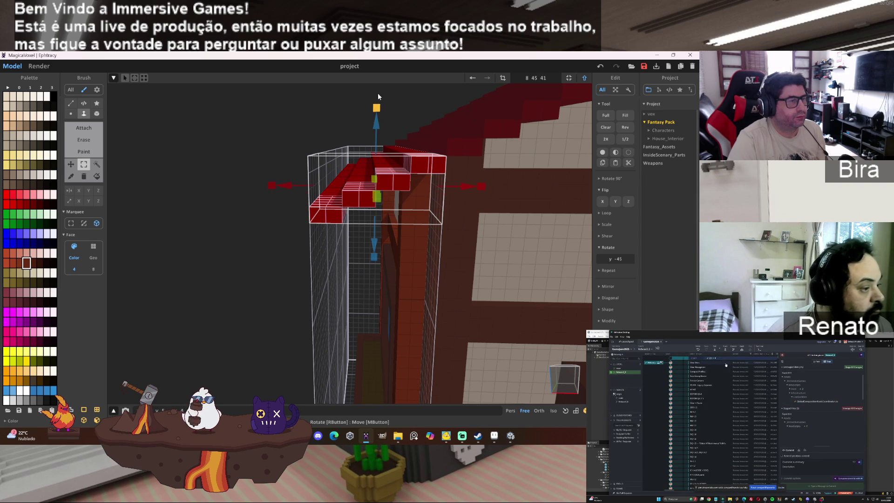
drag(378, 93, 372, 196)
scroll(down, 3)
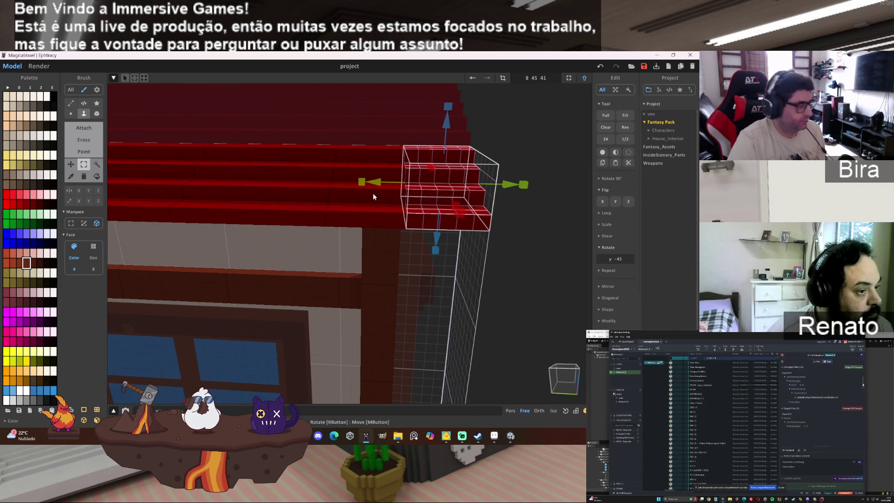
Delete the selected roof steps, fit the model size to 8 40 41, and return to world mode.
key(Delete)
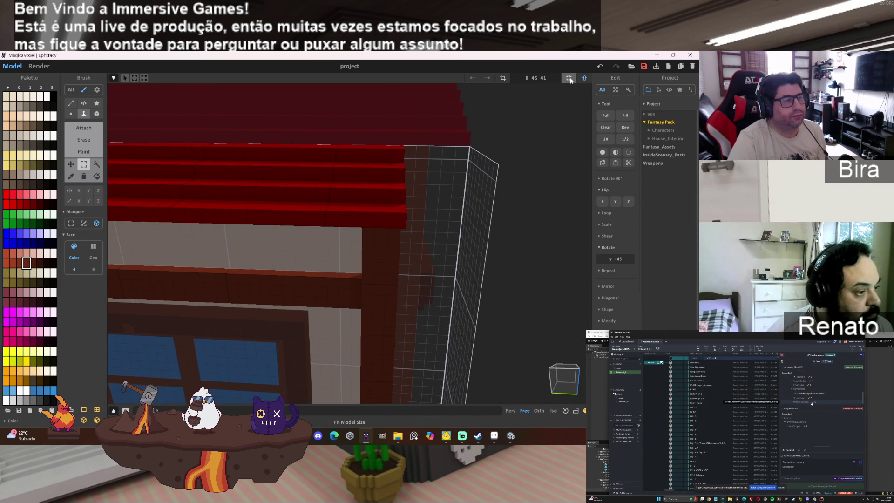
click(570, 77)
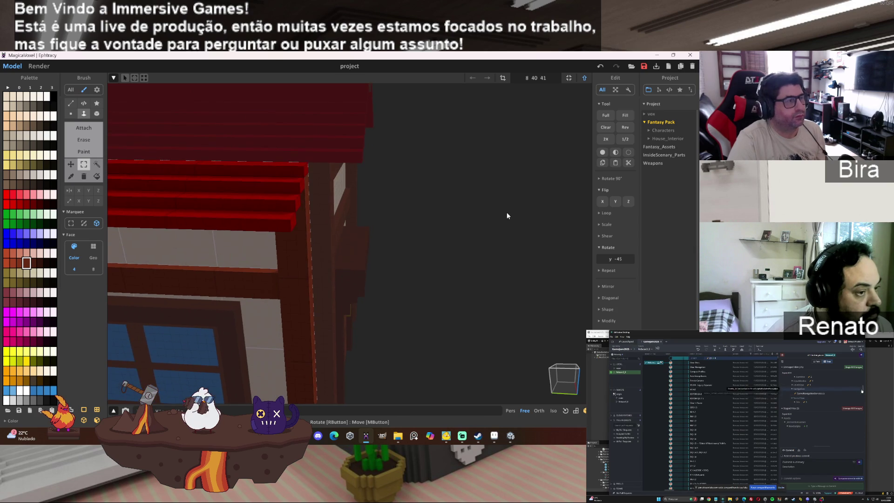
scroll(down, 3)
drag(506, 212, 526, 169)
scroll(up, 3)
scroll(down, 3)
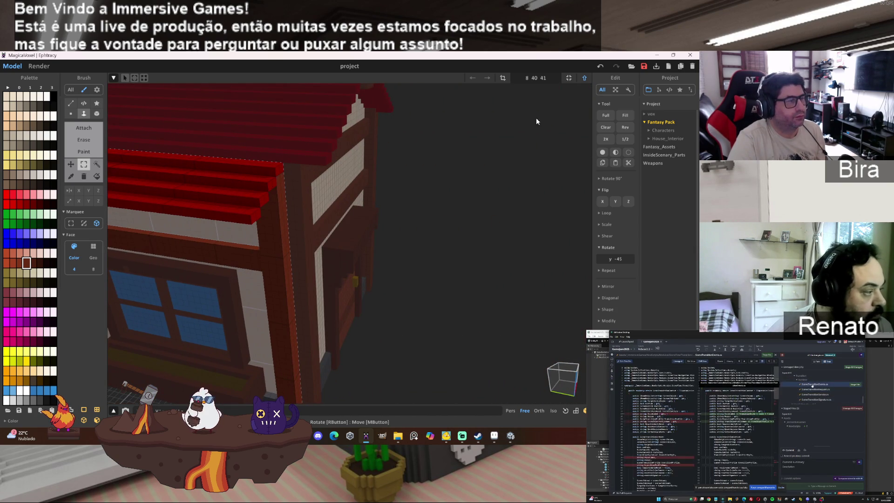
click(583, 80)
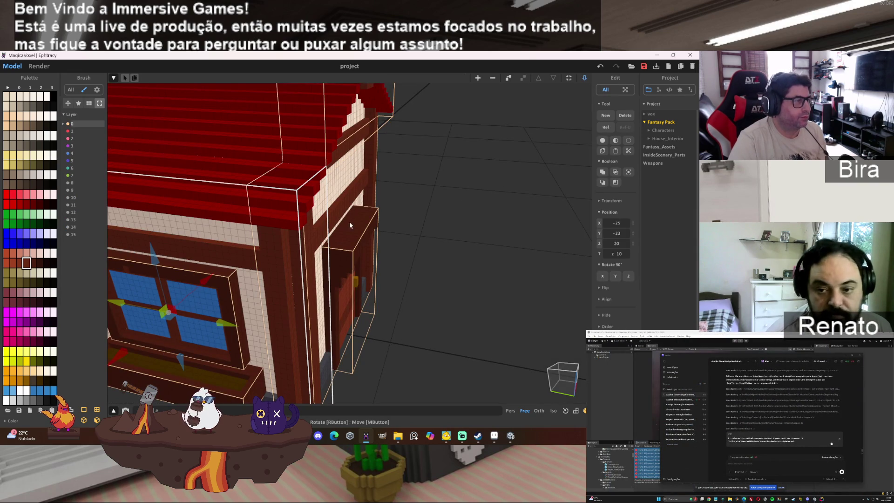
Move the roof piece along Y to -48 over the walls.
click(345, 201)
drag(361, 205, 364, 205)
click(485, 242)
drag(485, 242, 369, 239)
scroll(down, 3)
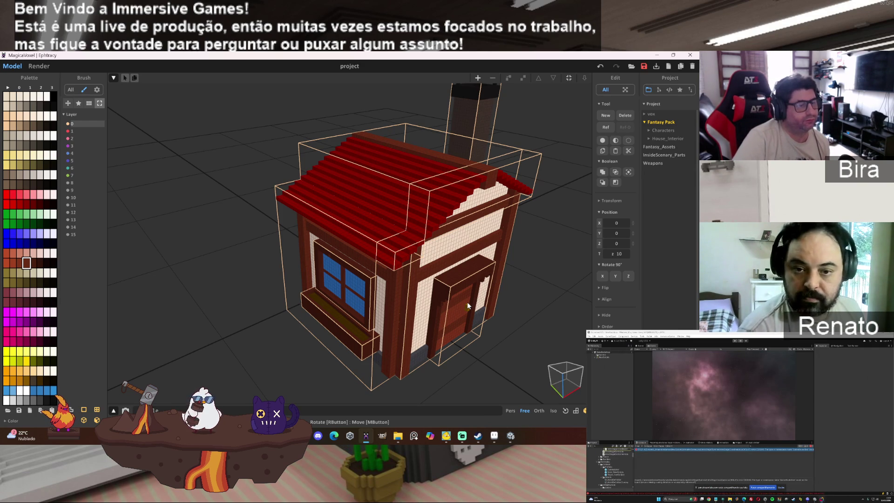
Test Rotate 90° X four times on the window piece, returning it upright.
click(599, 264)
click(601, 265)
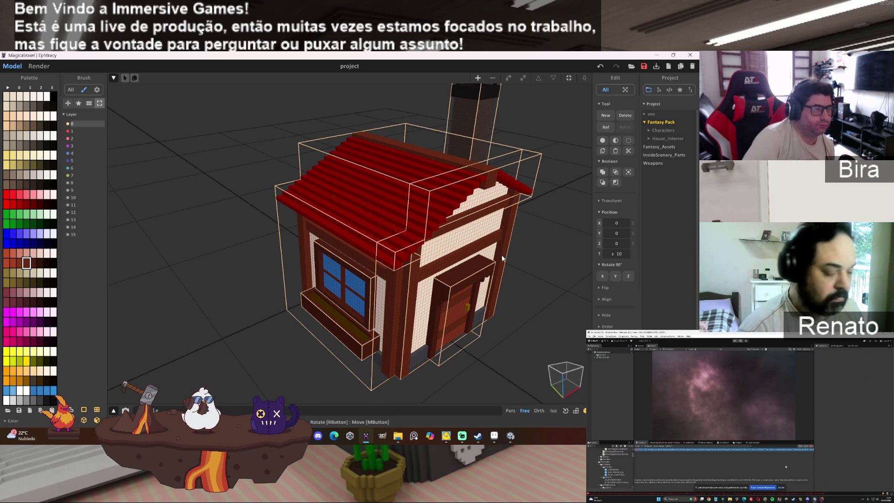
click(359, 234)
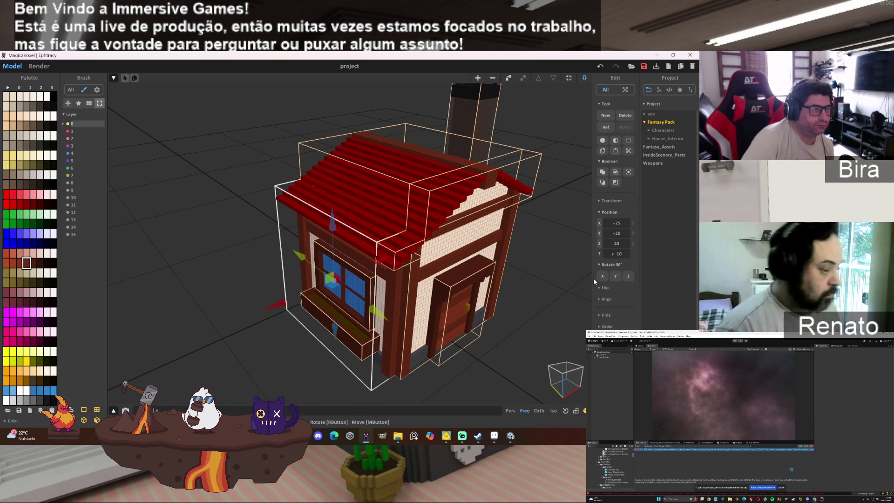
click(606, 278)
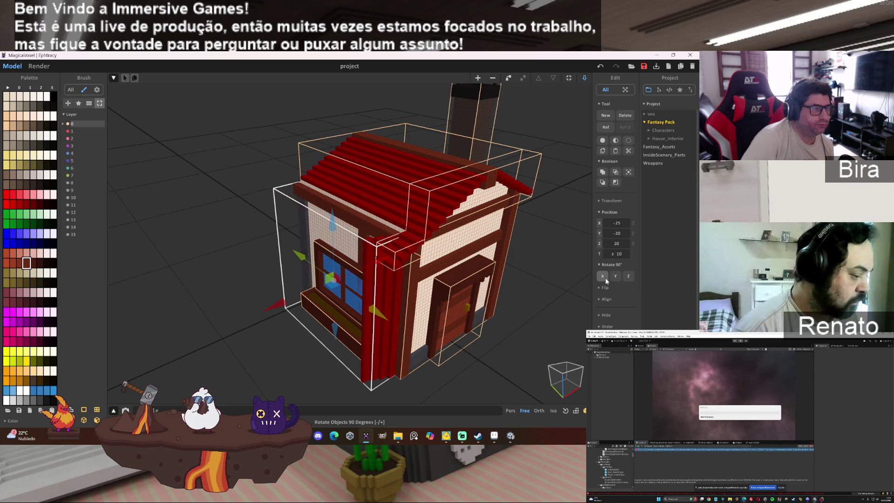
click(605, 277)
click(606, 277)
click(605, 277)
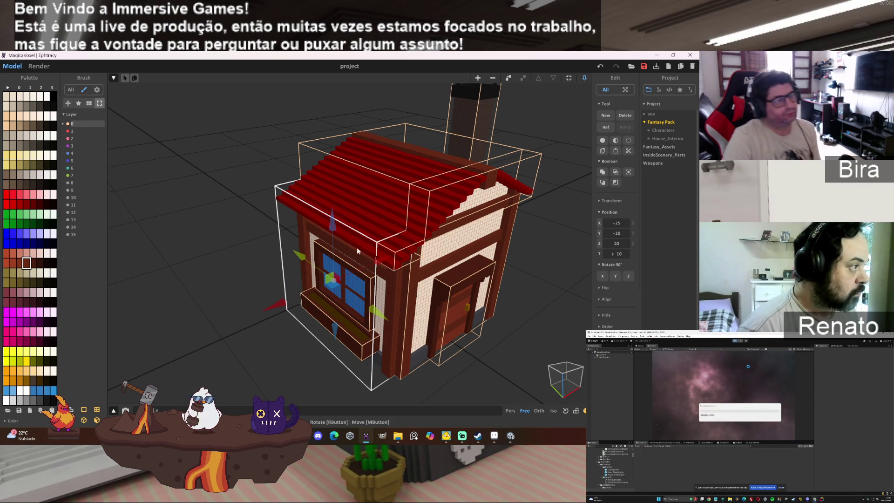
double_click(371, 239)
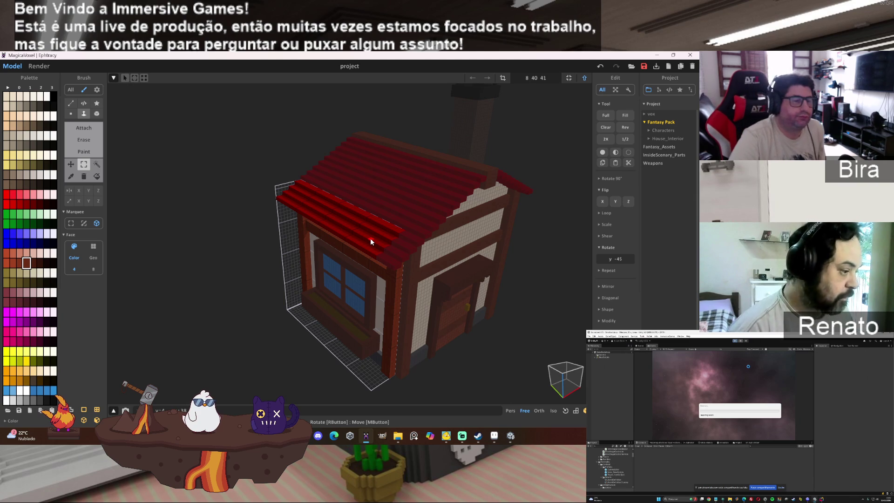
Try the free rotation angle on a roof area, face the door side, then return to world view.
click(370, 238)
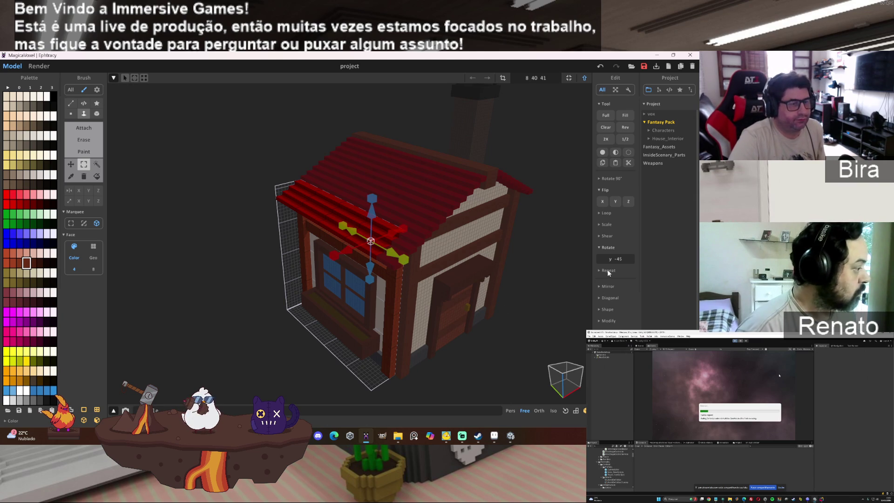
click(611, 250)
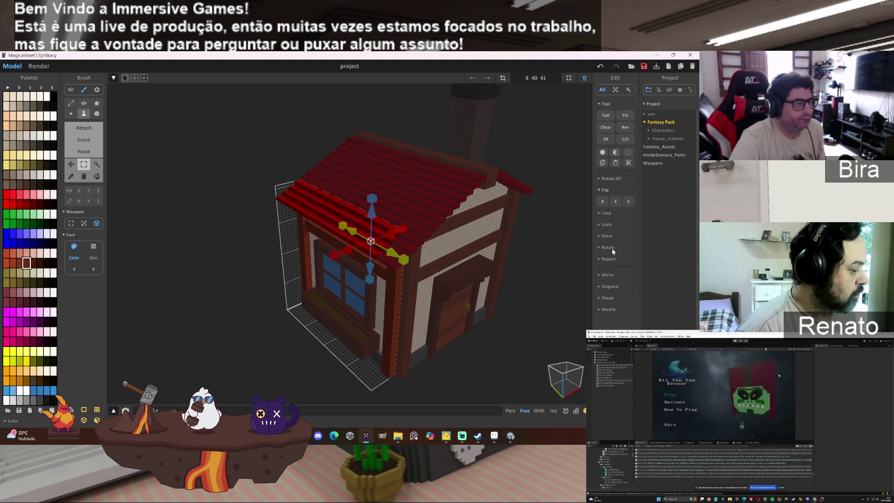
click(612, 249)
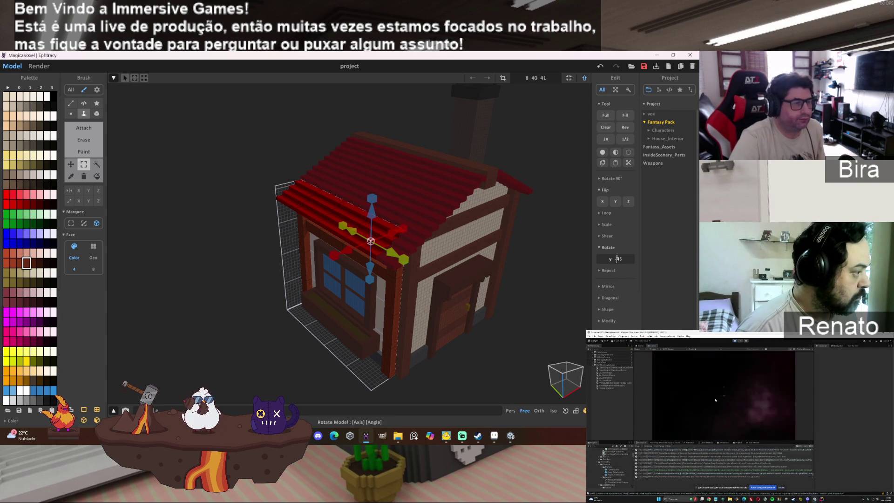
click(617, 259)
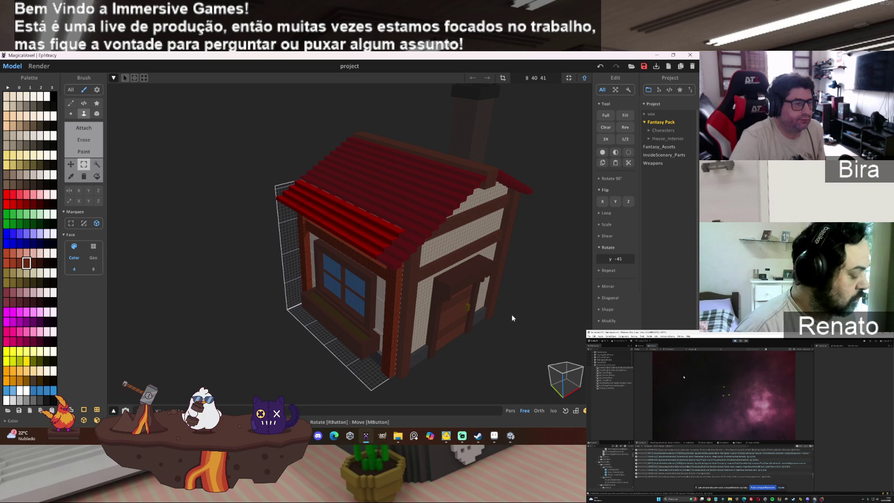
scroll(up, 3)
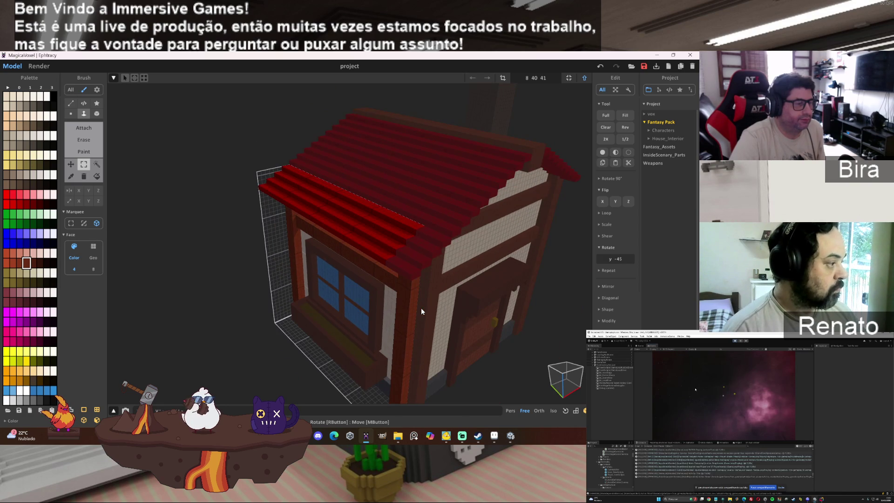
drag(420, 308, 421, 308)
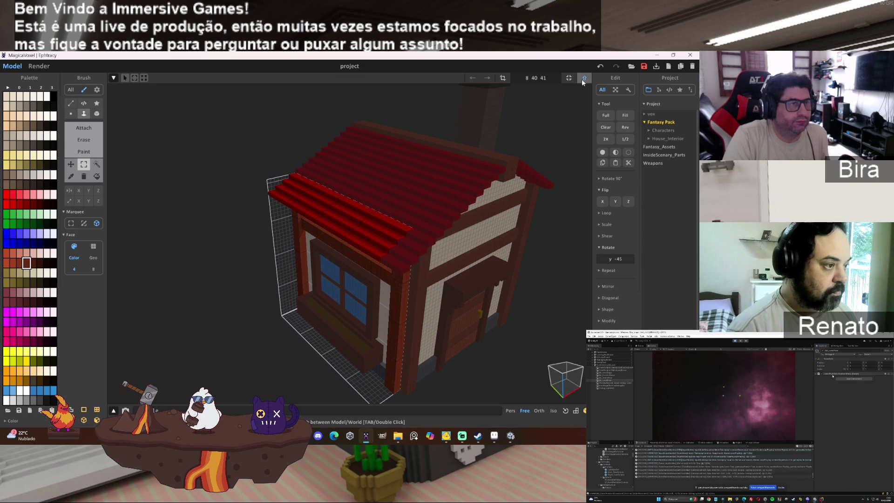
click(584, 78)
Try rotating the chimney's lower segment -45° about Y, undo it, and return to world view.
drag(535, 258, 418, 217)
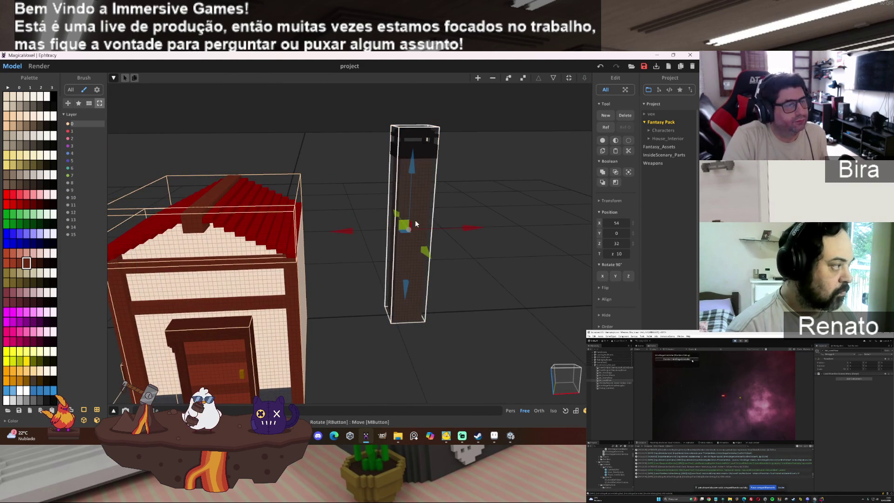
click(416, 223)
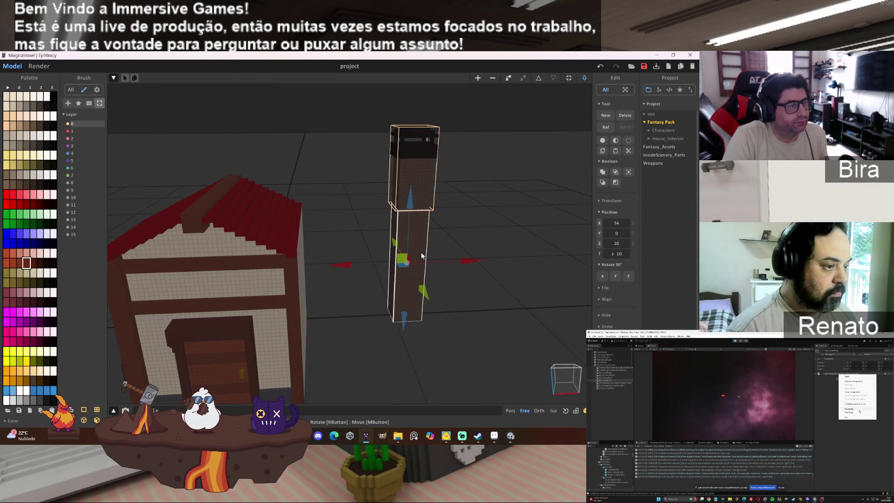
drag(505, 239, 502, 239)
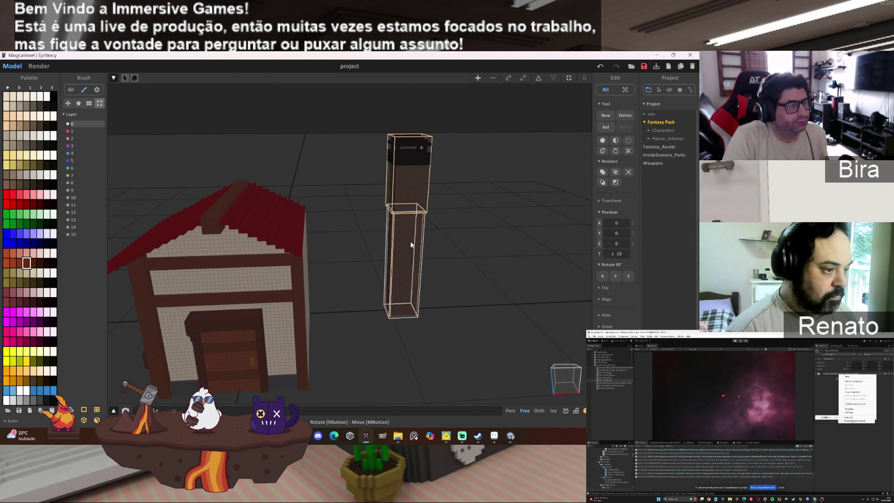
double_click(409, 242)
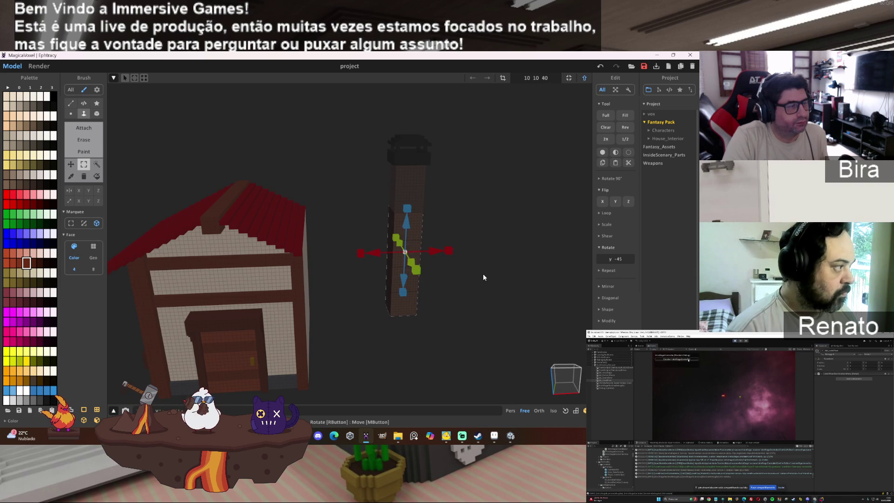
click(97, 164)
click(403, 258)
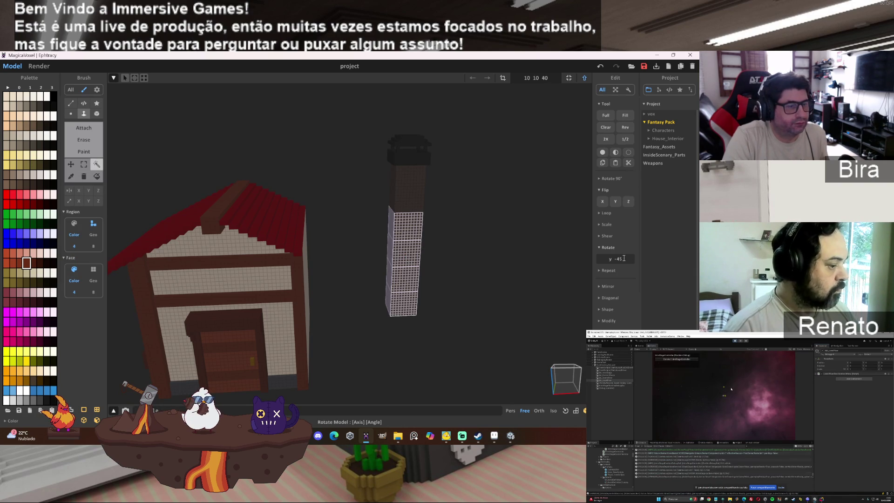
key(Return)
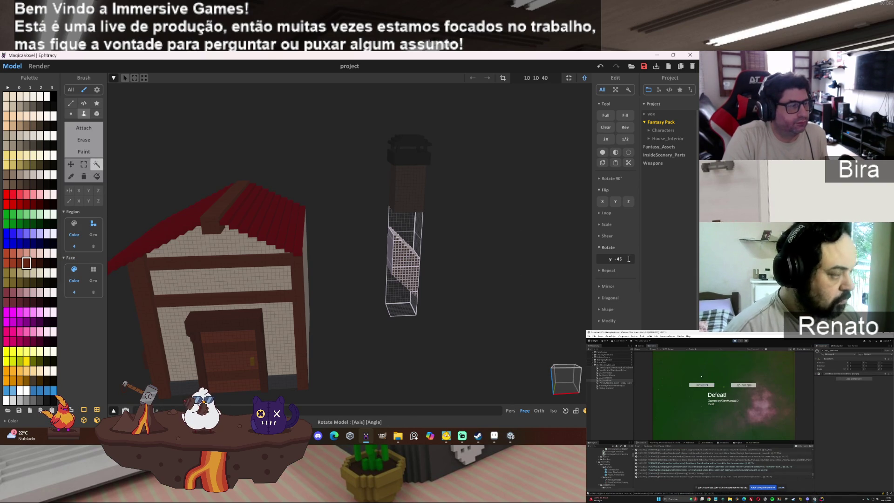
key(ctrl+z)
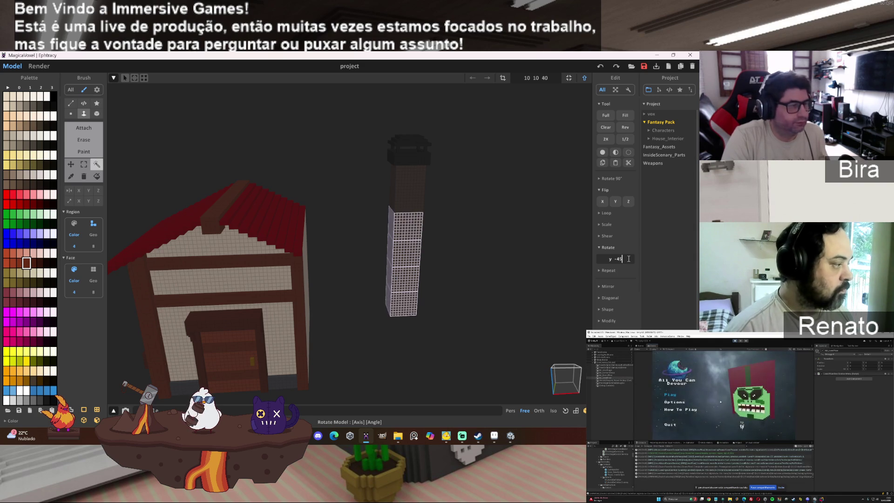
click(522, 286)
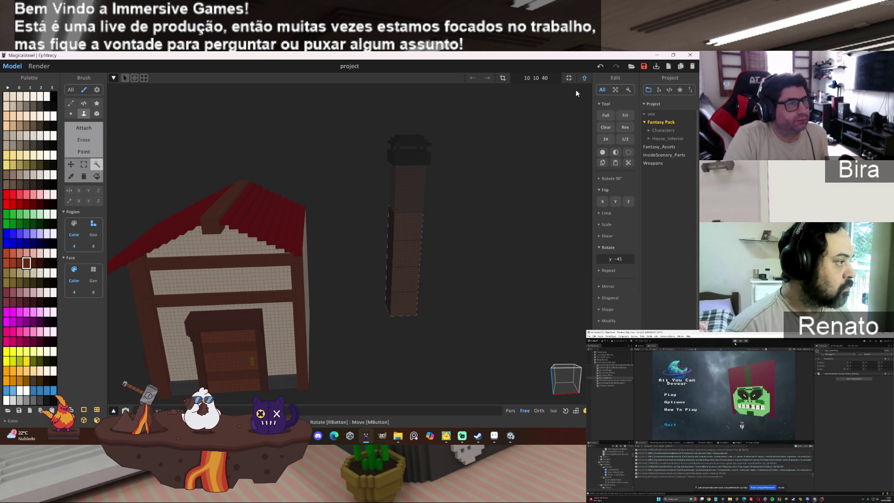
click(584, 78)
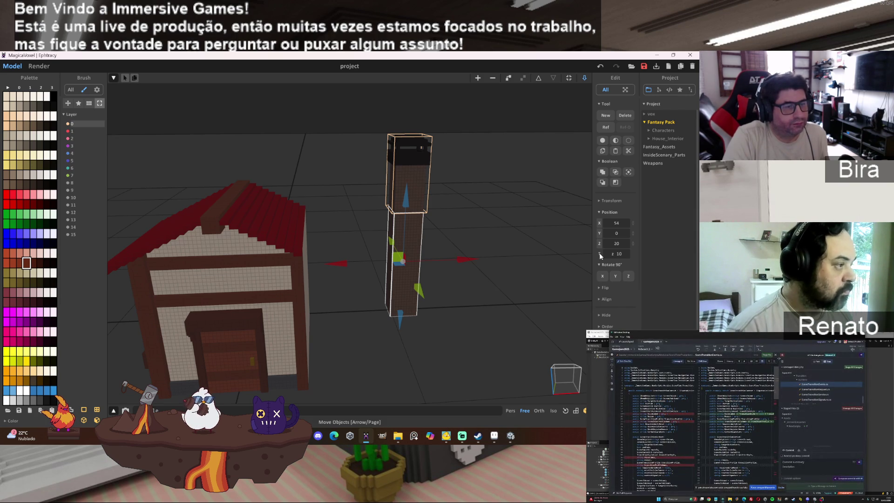
Set the lower chimney box's T value to 10.
click(617, 254)
text(20)
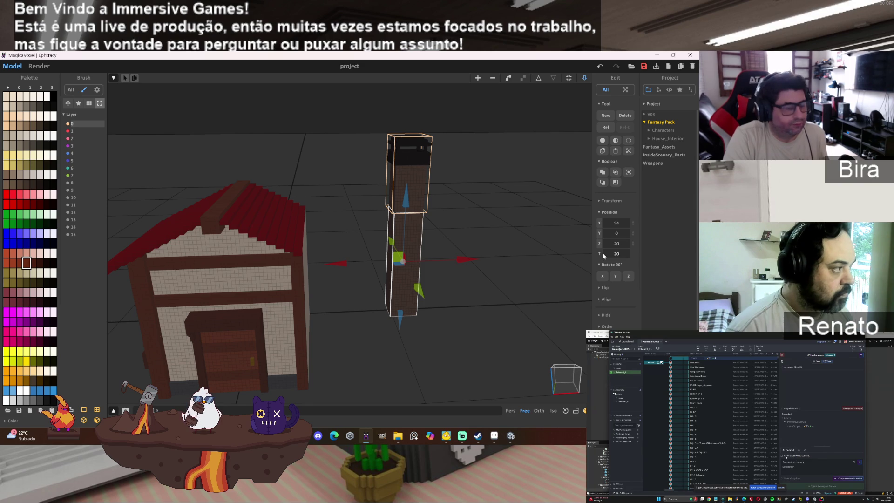
key(Tab)
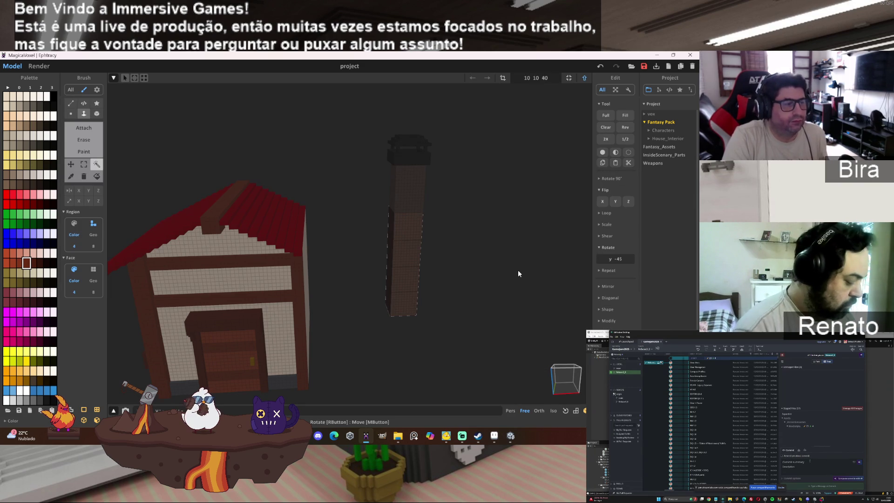
click(579, 79)
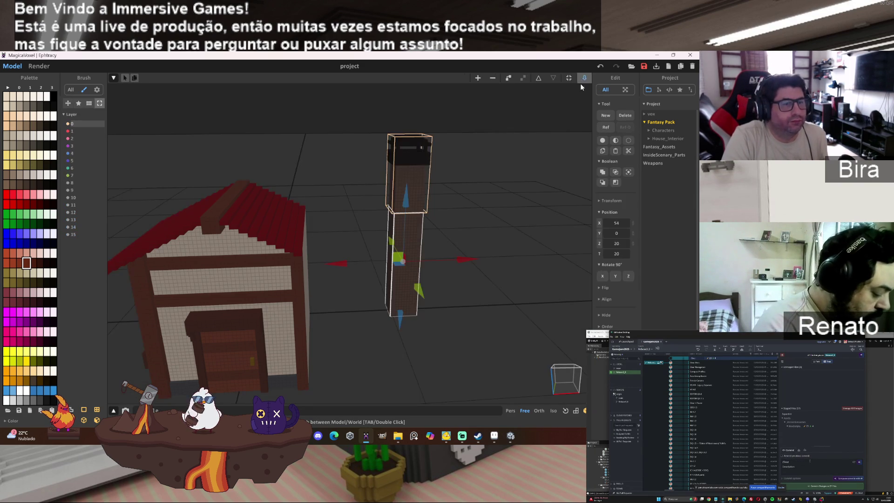
click(404, 275)
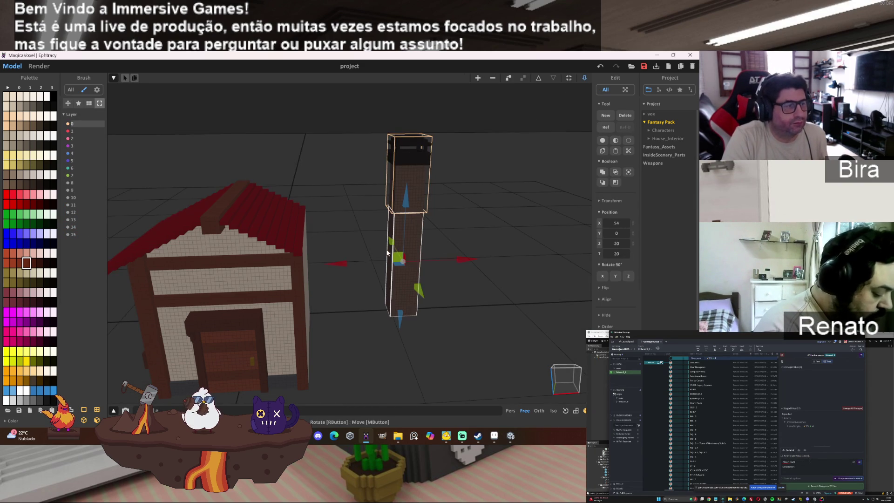
click(624, 254)
text(10)
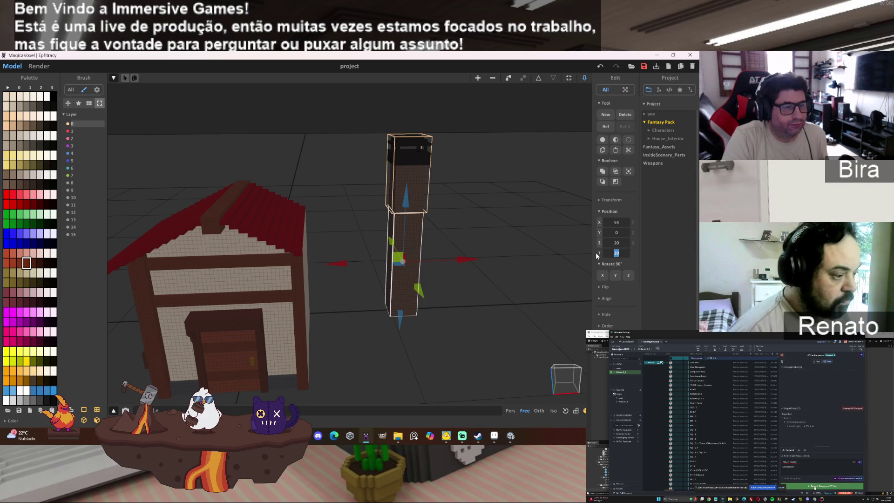
click(518, 247)
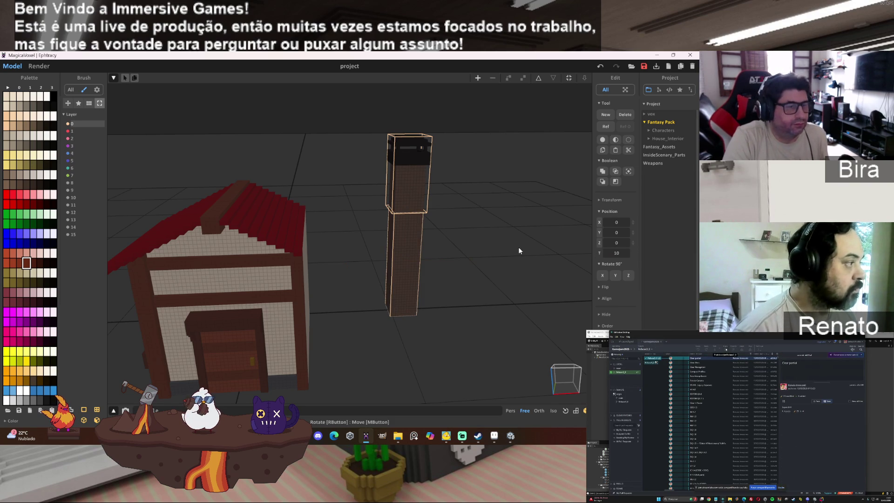
Select both chimney boxes and move them toward the house.
click(428, 207)
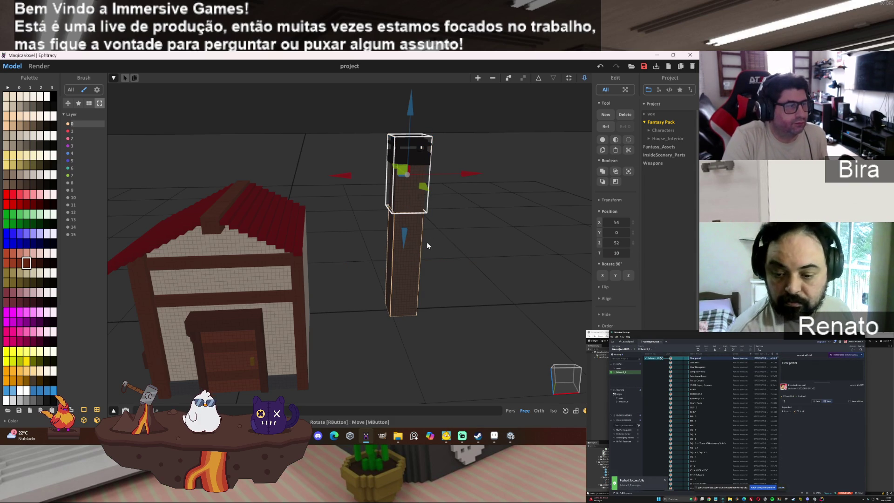
drag(404, 238, 403, 294)
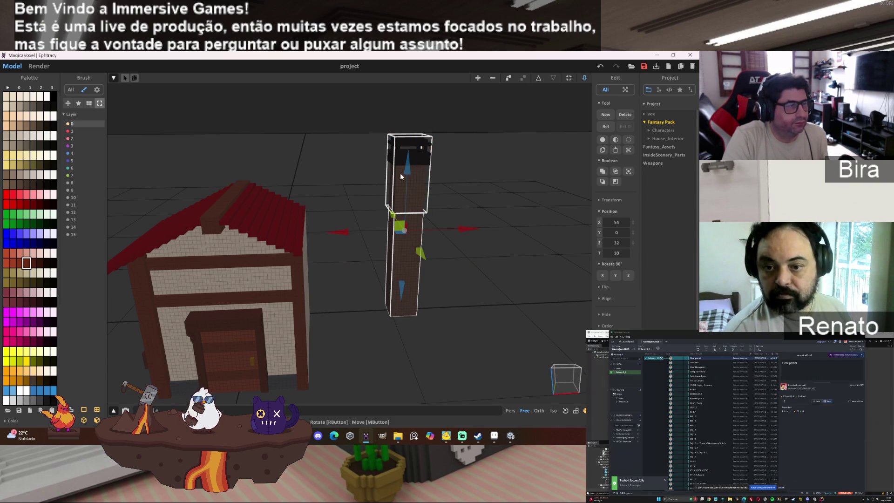
drag(413, 117, 410, 113)
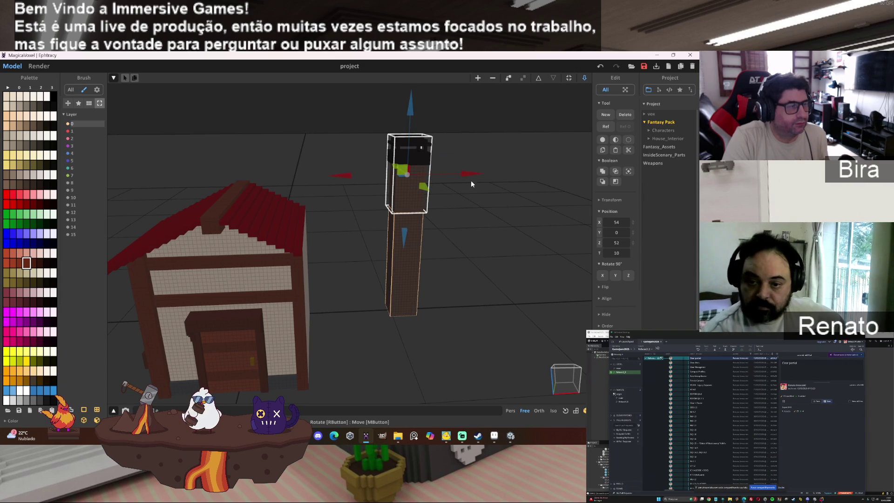
click(414, 271)
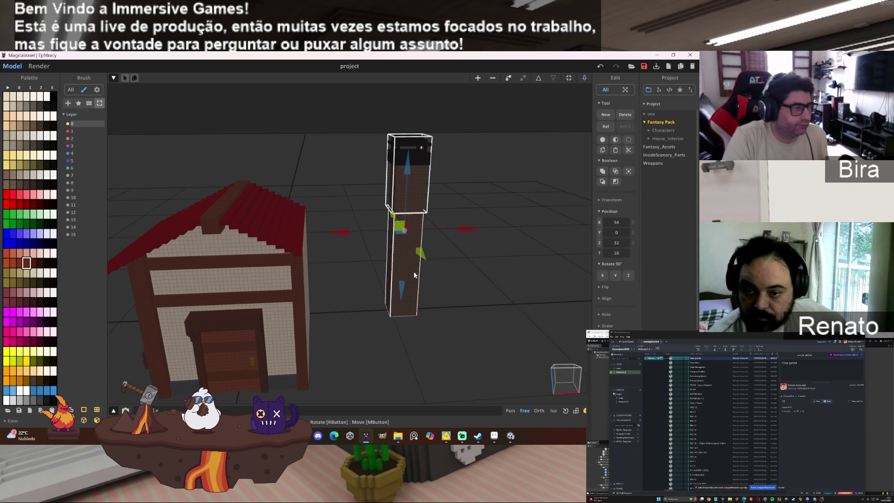
drag(468, 230, 376, 234)
Position the chimney over the red roof at X 32, Y -6, Z 32.
drag(376, 234, 418, 235)
key(f)
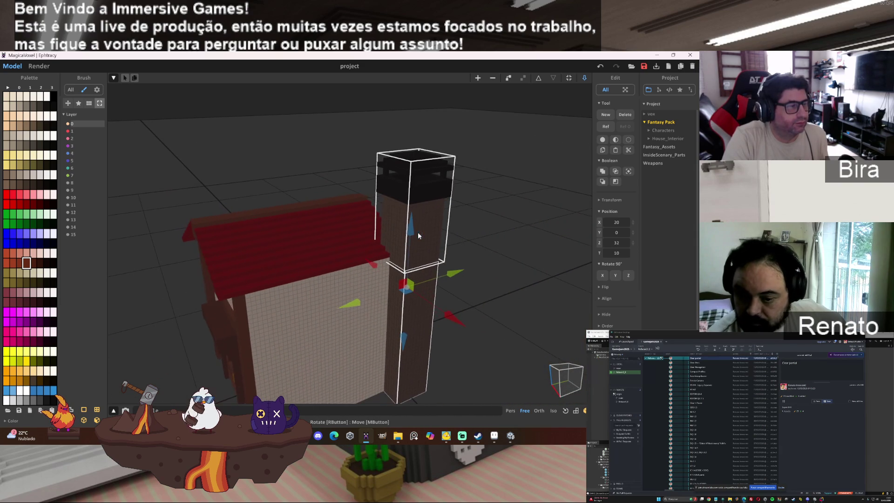
drag(456, 275, 487, 296)
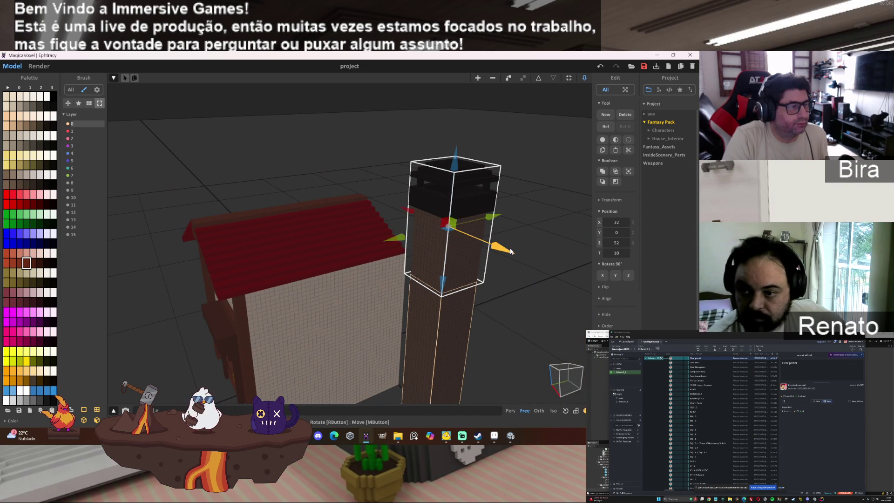
drag(507, 251, 391, 197)
drag(391, 197, 363, 218)
drag(353, 226, 416, 235)
drag(336, 266, 294, 362)
drag(294, 359, 278, 375)
click(538, 78)
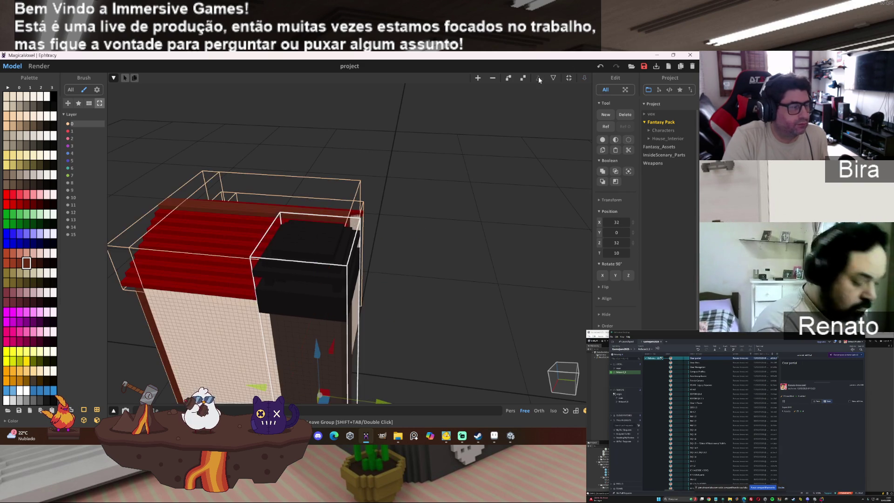
Shift the chimney to the house's right side, settling at X 13, Y -6 through the ridge.
drag(337, 328, 433, 284)
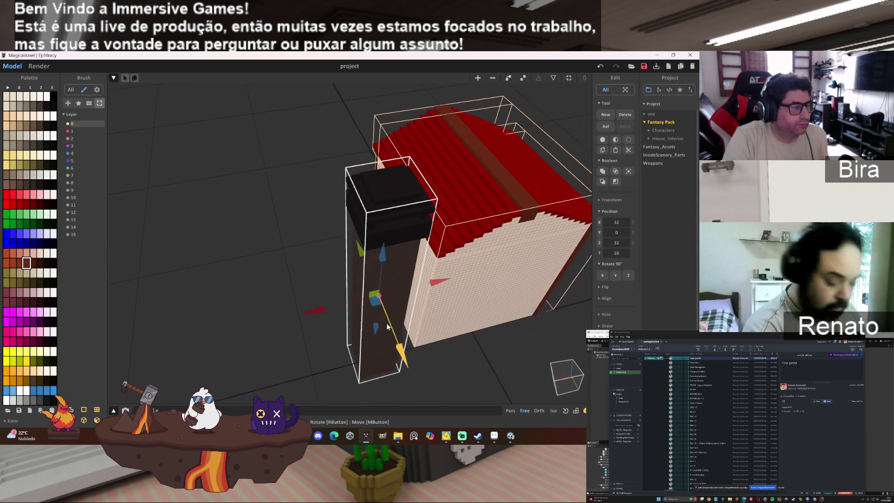
drag(437, 283, 568, 267)
drag(395, 294, 452, 262)
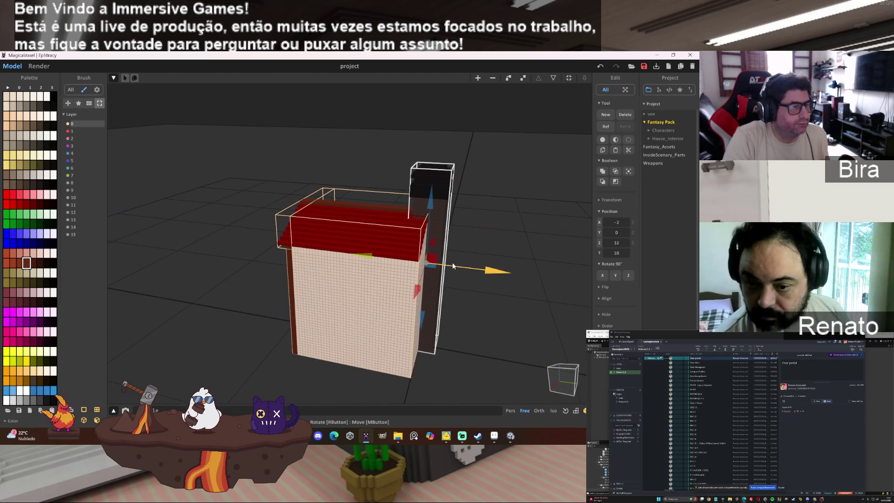
drag(498, 273, 481, 273)
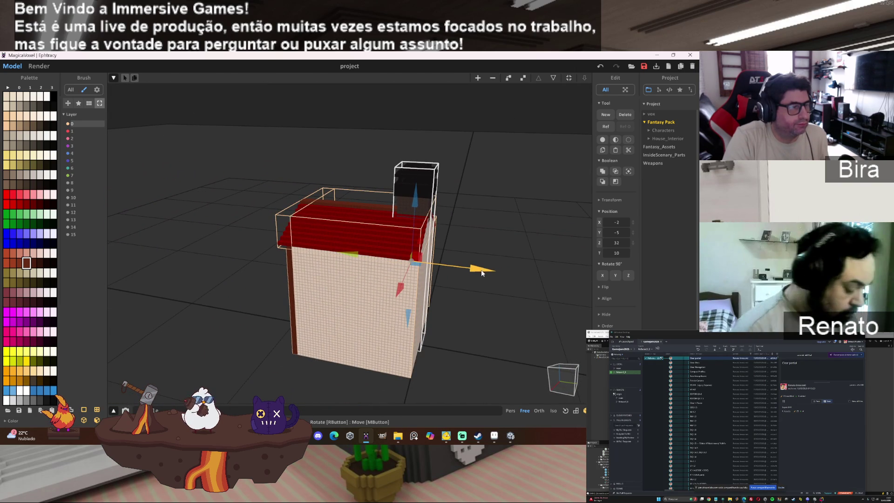
drag(481, 272, 448, 266)
drag(447, 267, 389, 289)
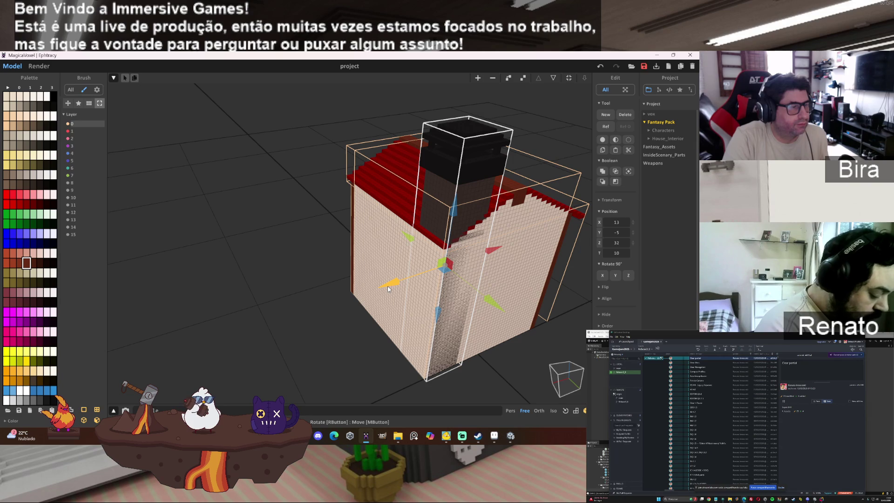
drag(496, 307, 490, 305)
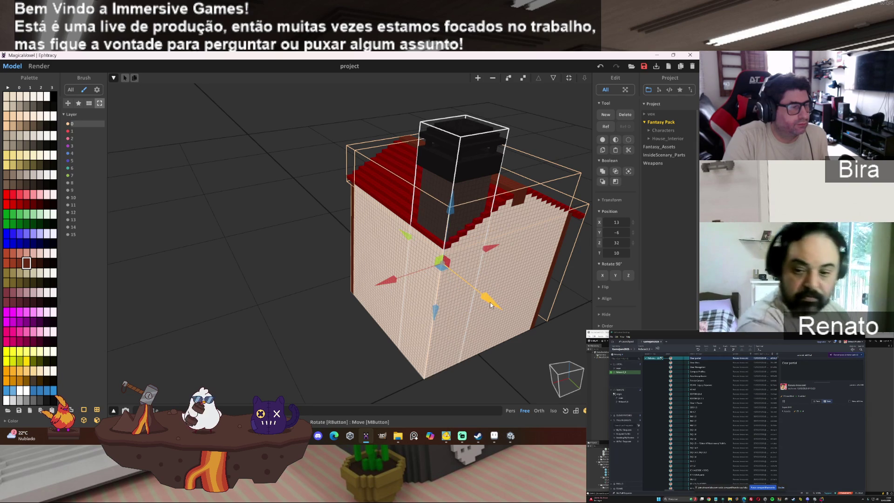
drag(490, 305, 499, 300)
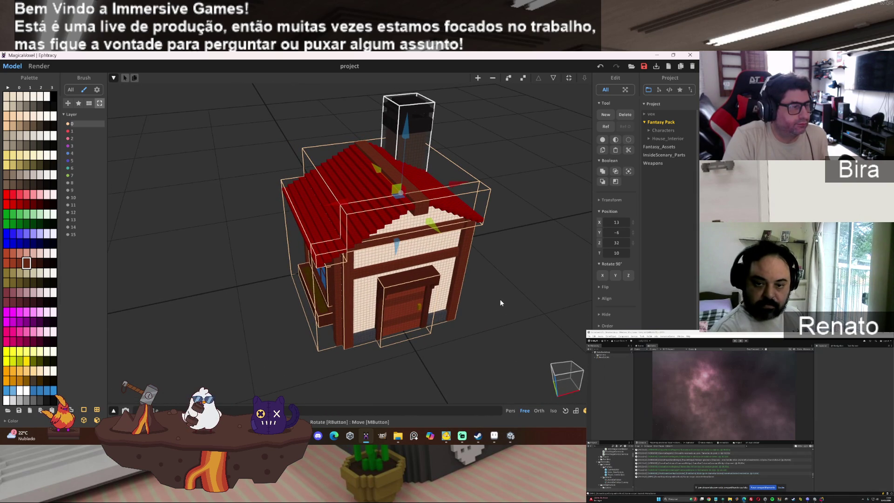
Orbit to face the house front and bring up the Save Project dialog.
drag(499, 298, 535, 272)
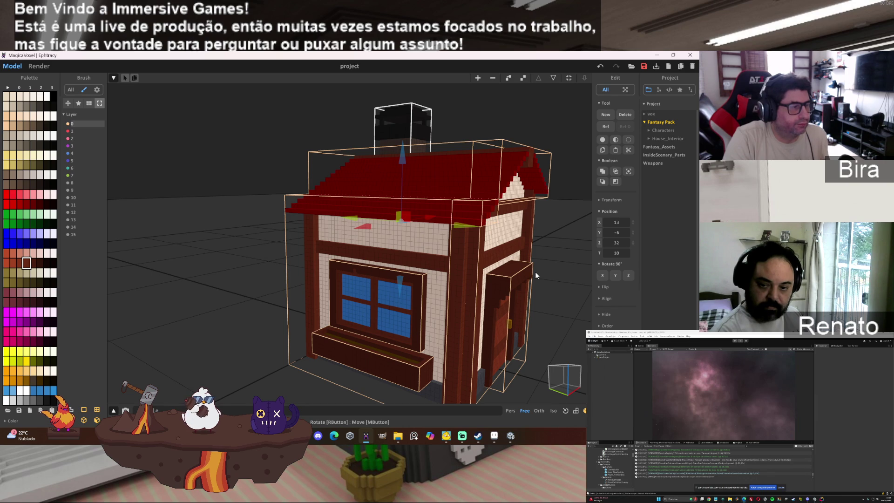
drag(535, 272, 525, 271)
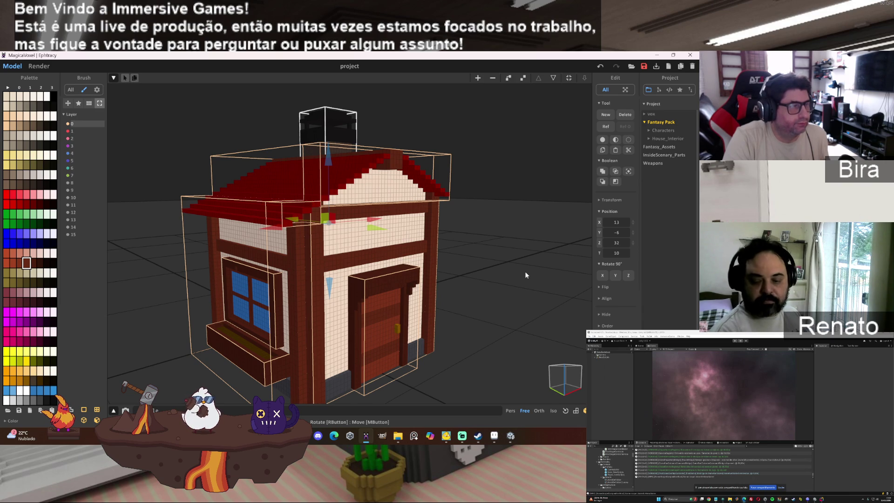
click(645, 67)
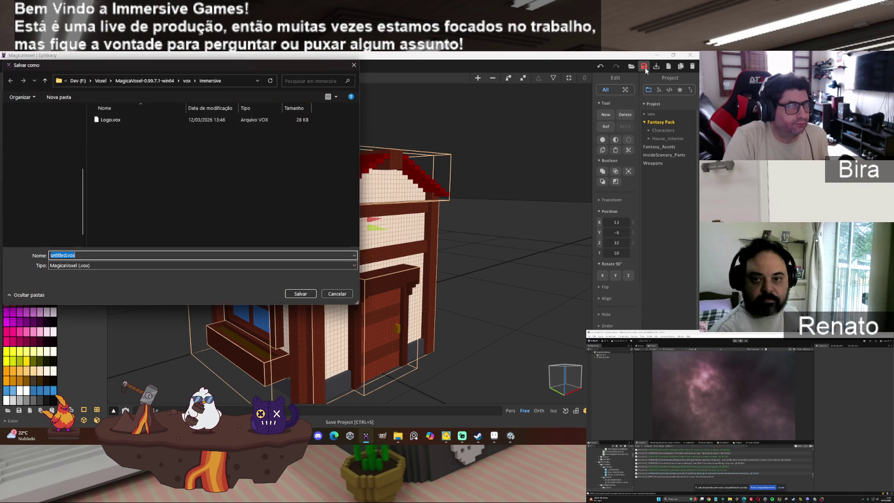
Save the project as House_Parts.vox in the vox/Fantasy Pack folder.
click(45, 80)
double_click(115, 170)
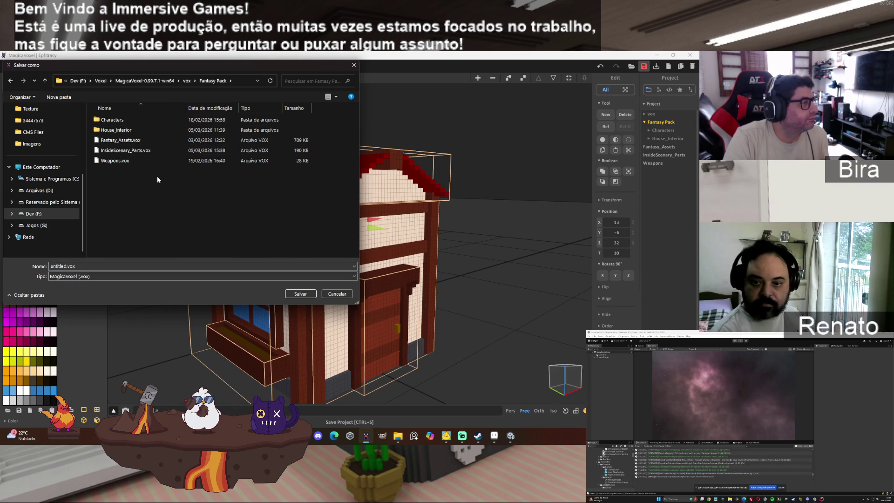
double_click(64, 266)
drag(65, 265, 37, 264)
text(House_Parts)
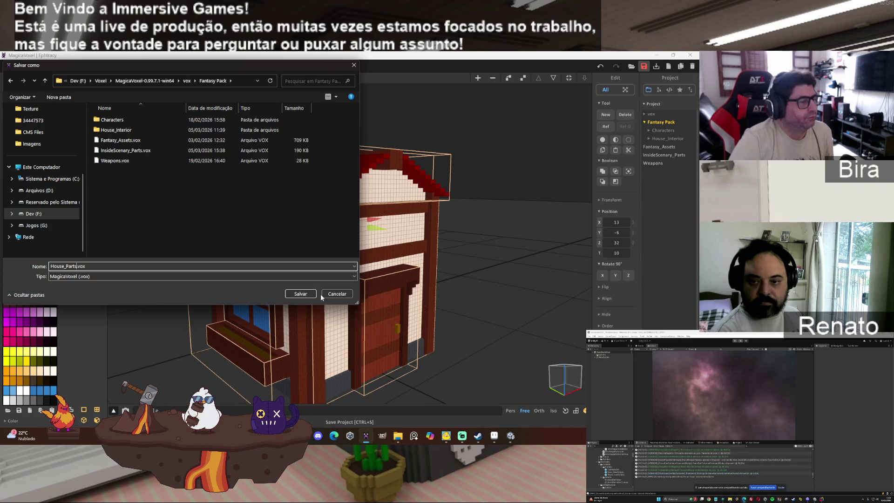
click(306, 294)
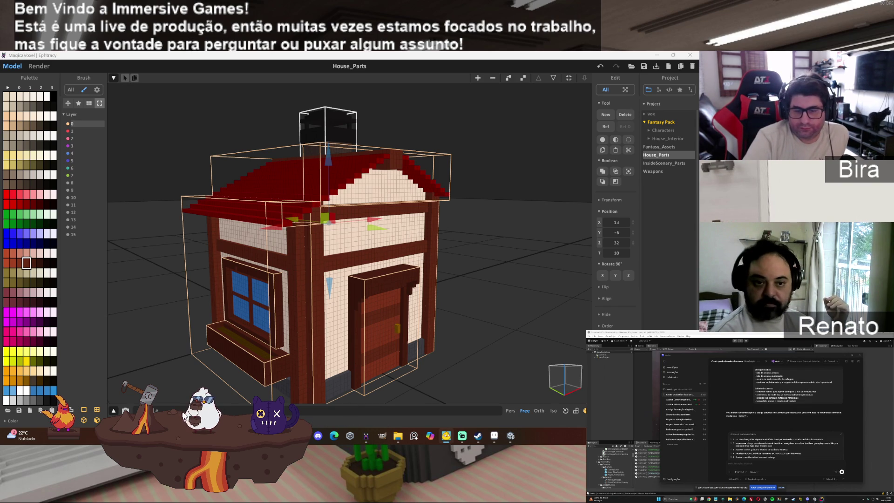
click(202, 410)
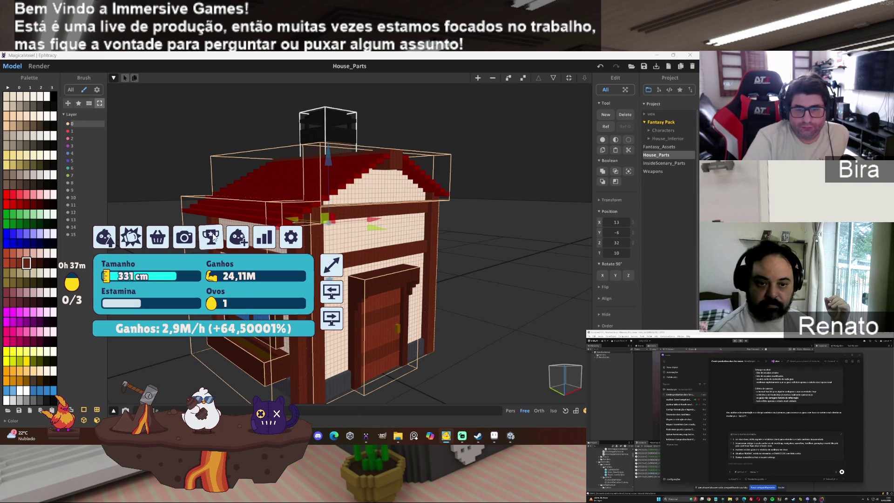
click(110, 238)
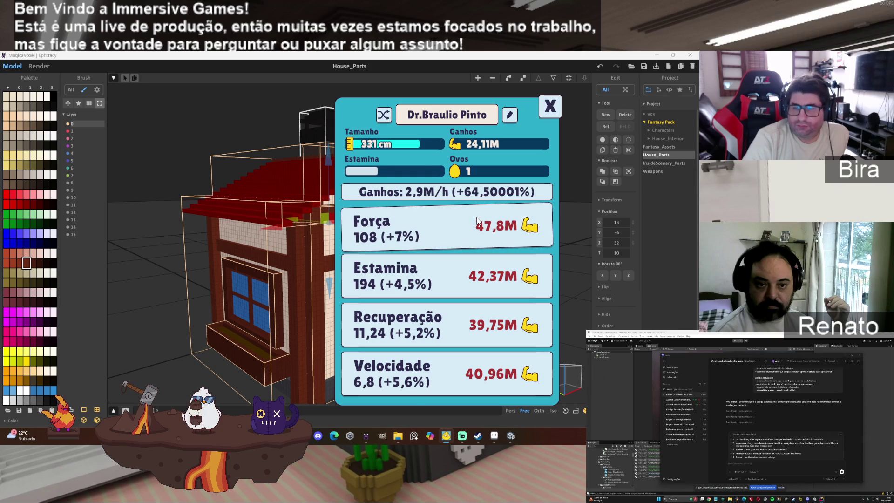
click(545, 111)
mouse_move(208, 376)
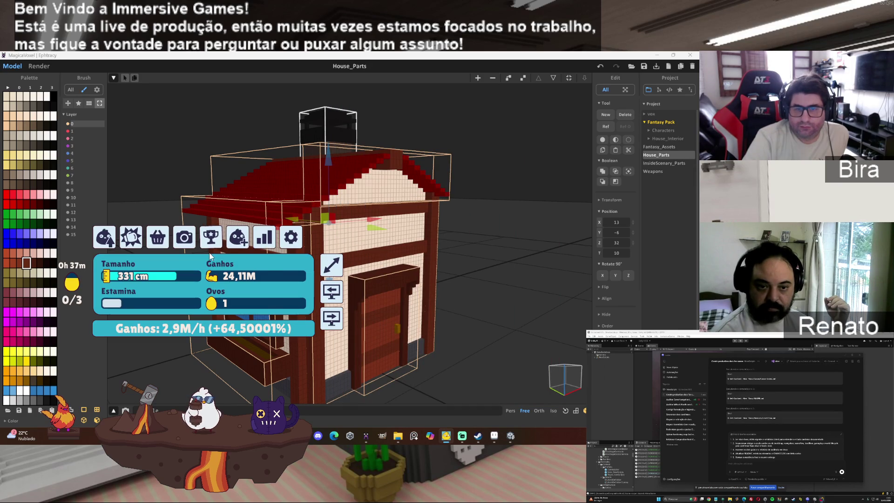
click(210, 239)
click(443, 132)
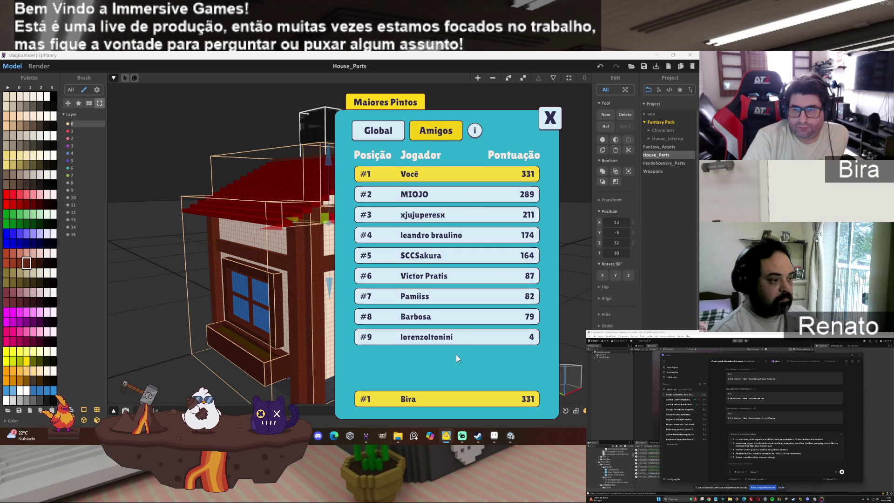
click(548, 124)
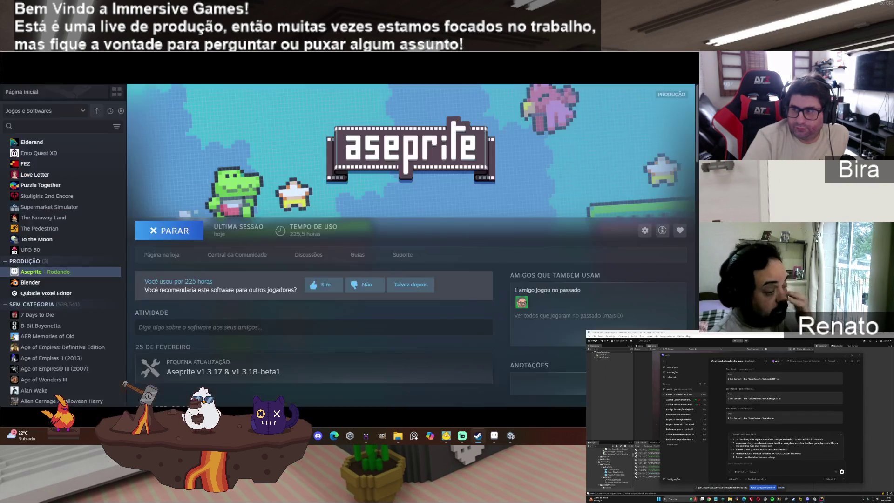
Close the Steam friends list and minimize Steam to bring back the House_Parts model.
key(alt+Tab)
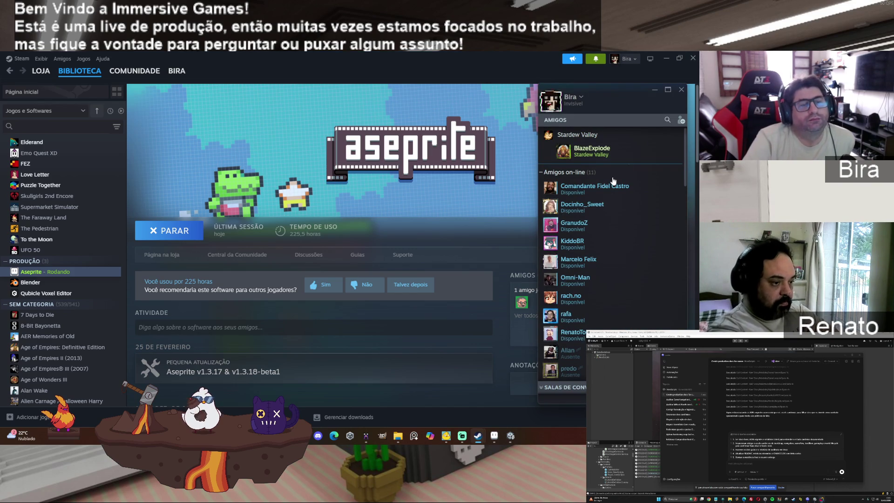
click(681, 90)
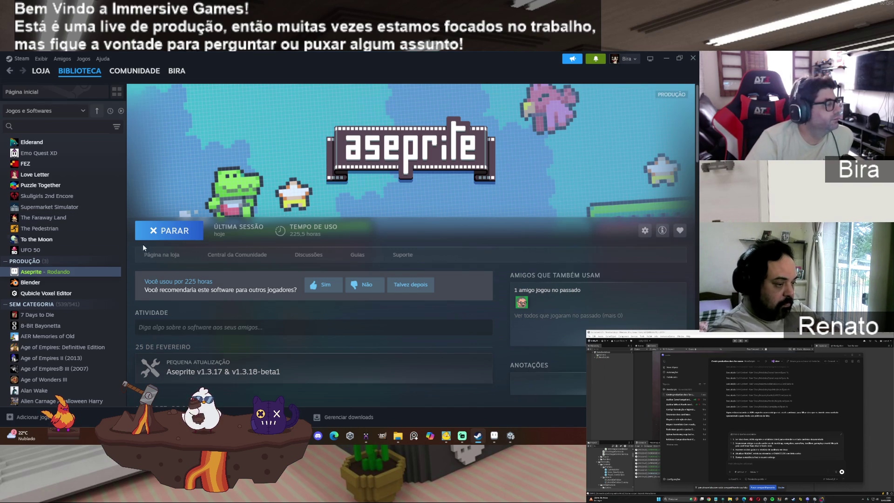
click(665, 58)
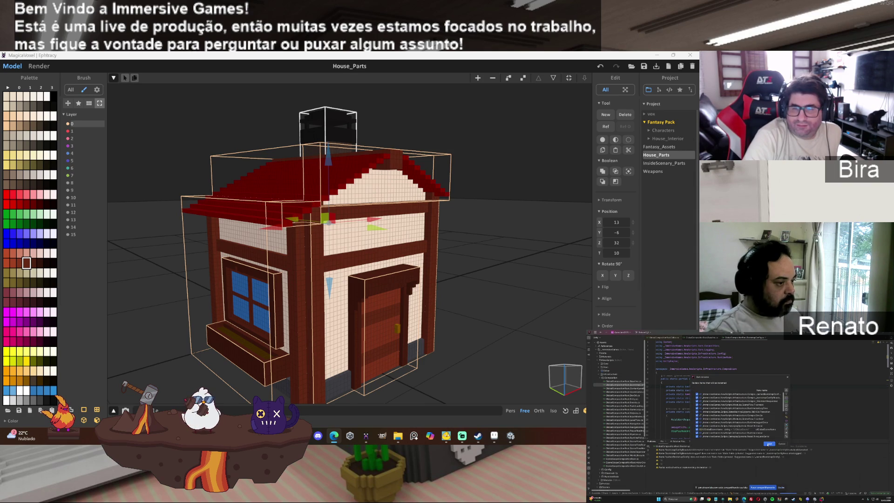
click(768, 443)
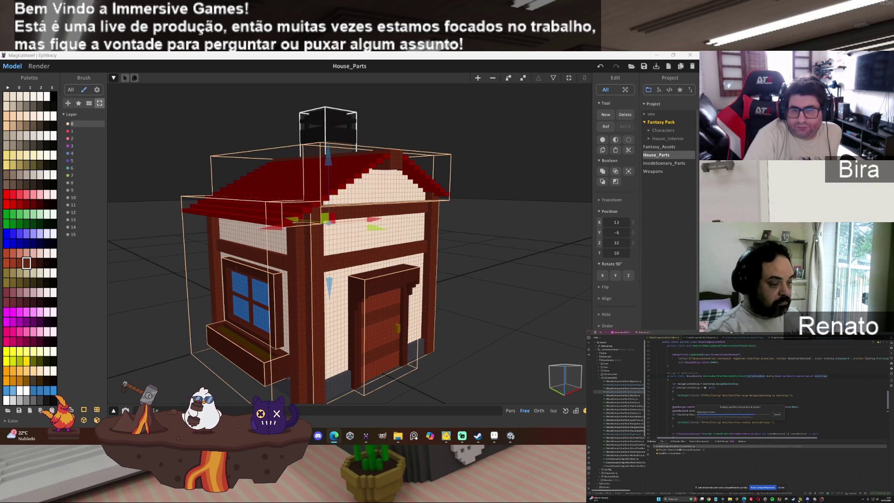
click(801, 499)
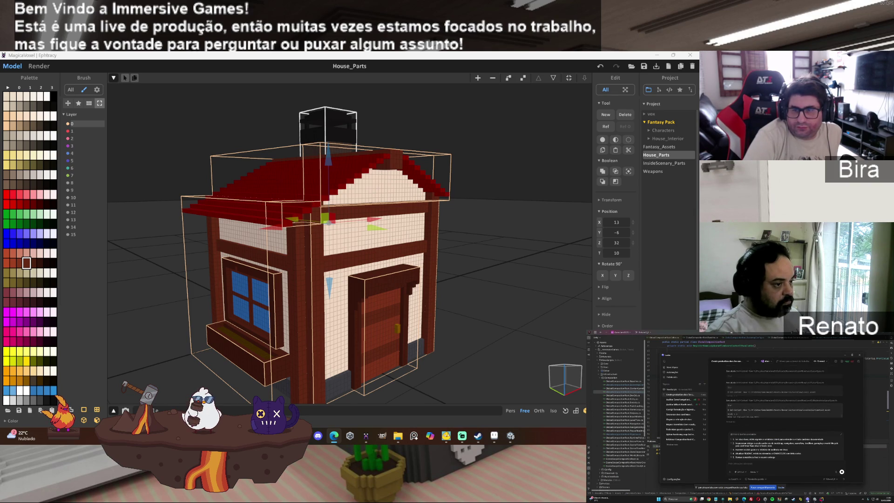
click(682, 446)
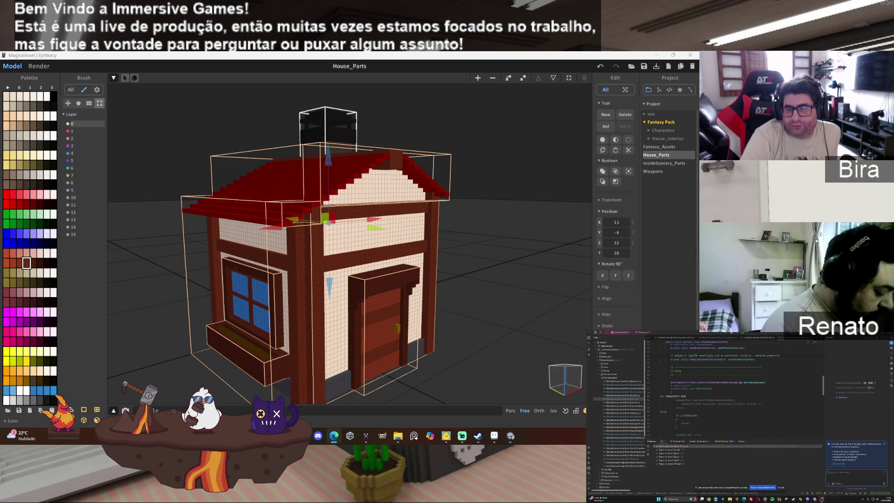
text(consegue fazer a)
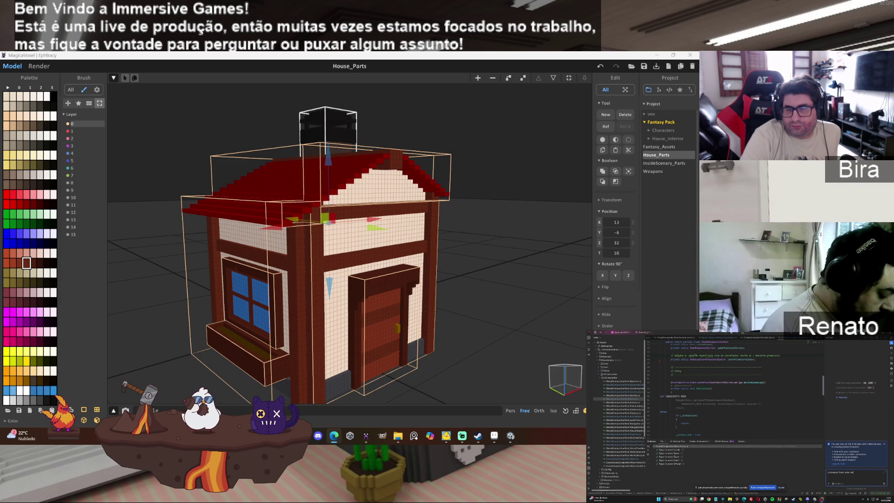
text( varredura nas)
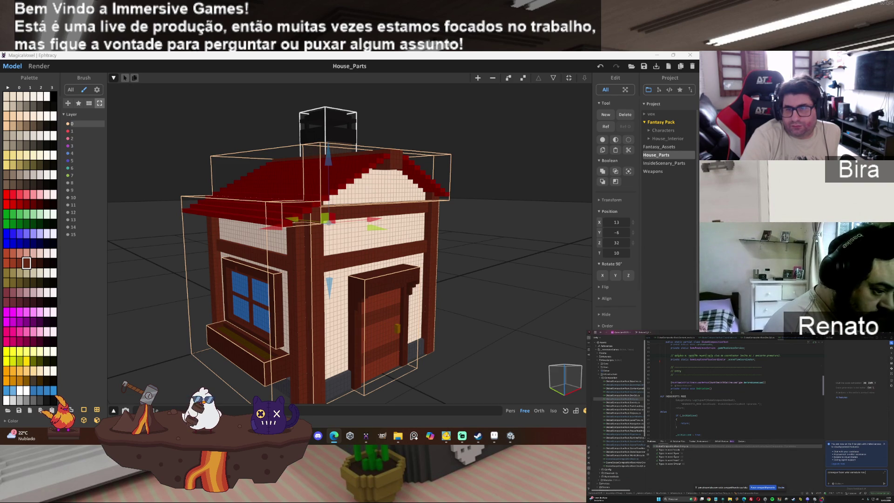
text( arquivos dentro da pasta)
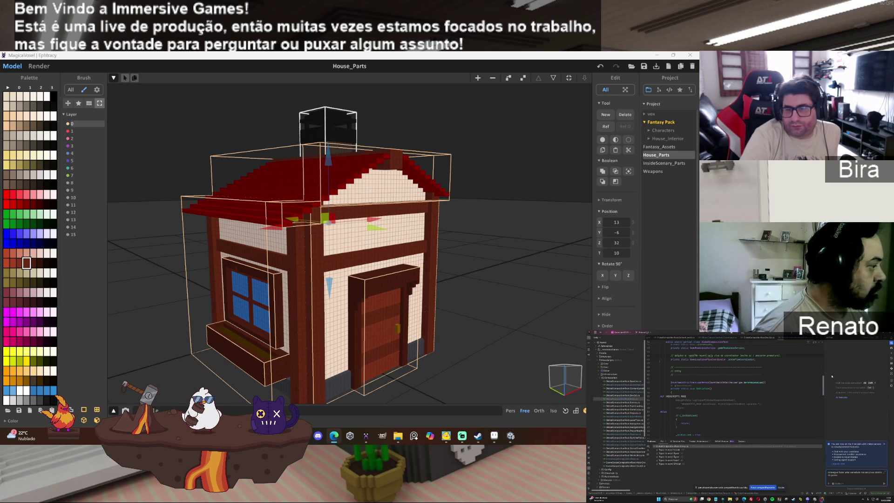
Paste the ImmersiveGames.NewScripts namespace name into the chat message, then bring Codex forward.
drag(823, 387, 825, 364)
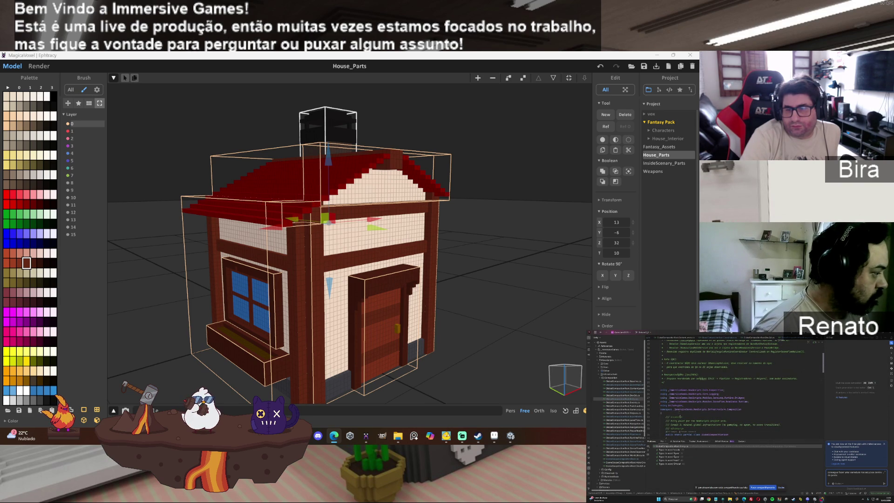
drag(668, 409, 708, 410)
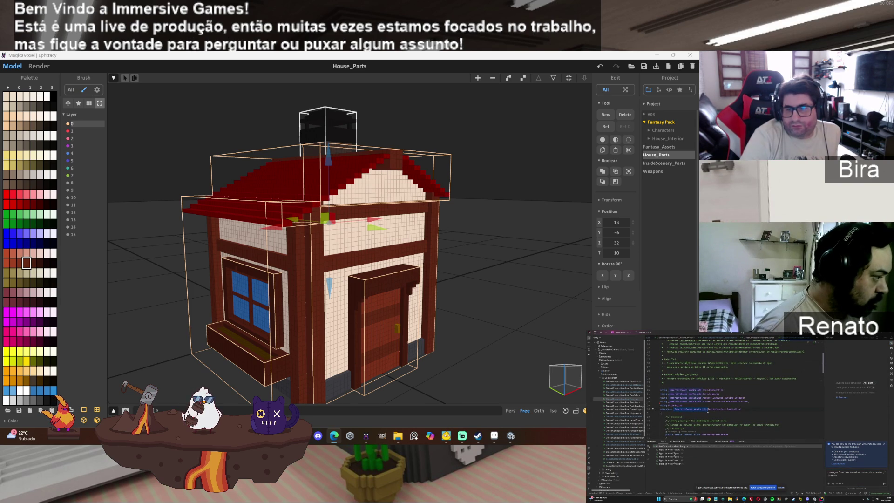
key(ctrl+v)
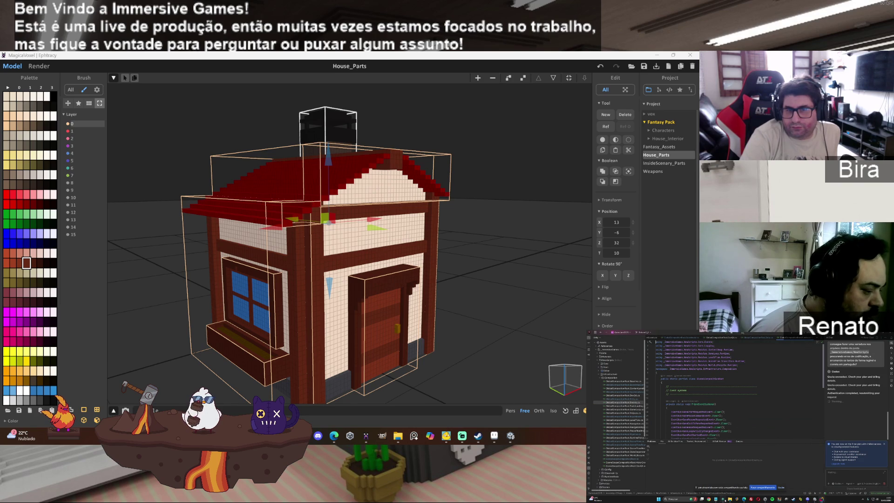
mouse_move(807, 500)
click(815, 482)
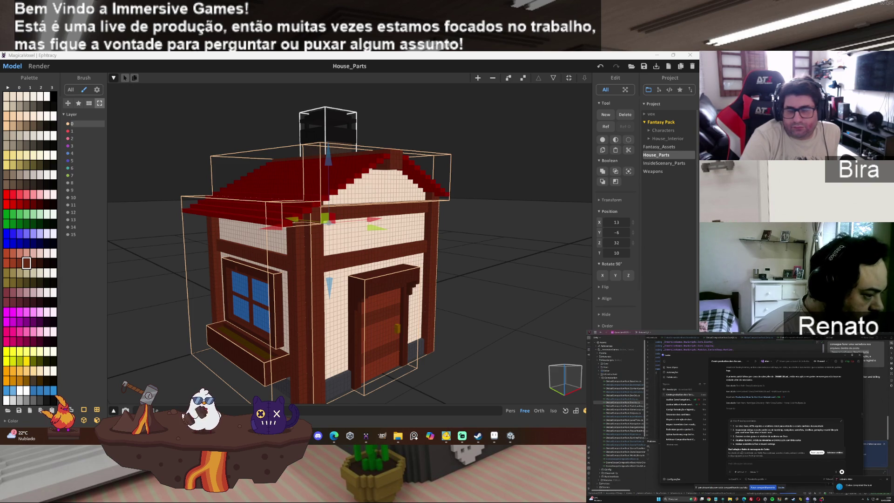
Leave Aseprite for Steam's store and search it for 'kart kraft'.
click(494, 435)
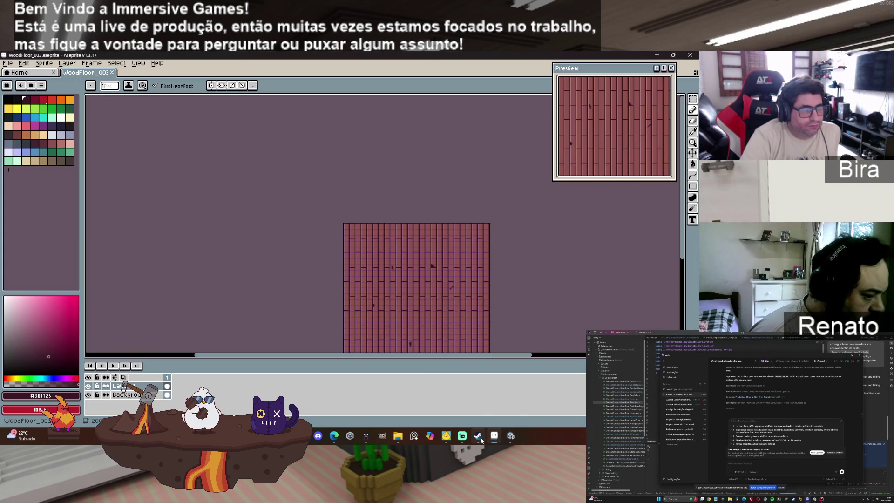
click(655, 56)
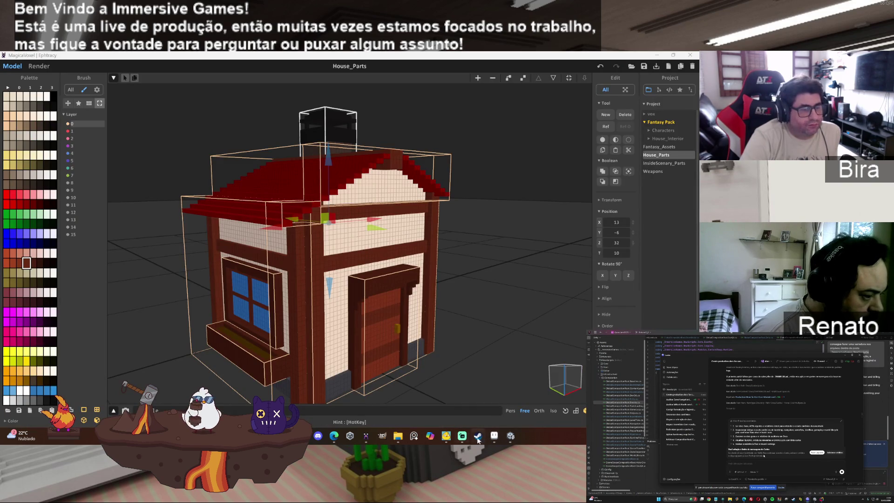
click(477, 435)
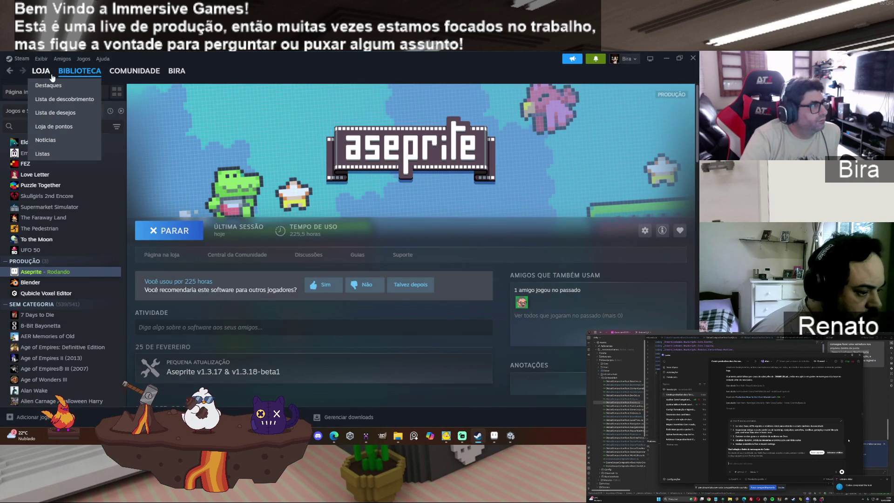
click(56, 87)
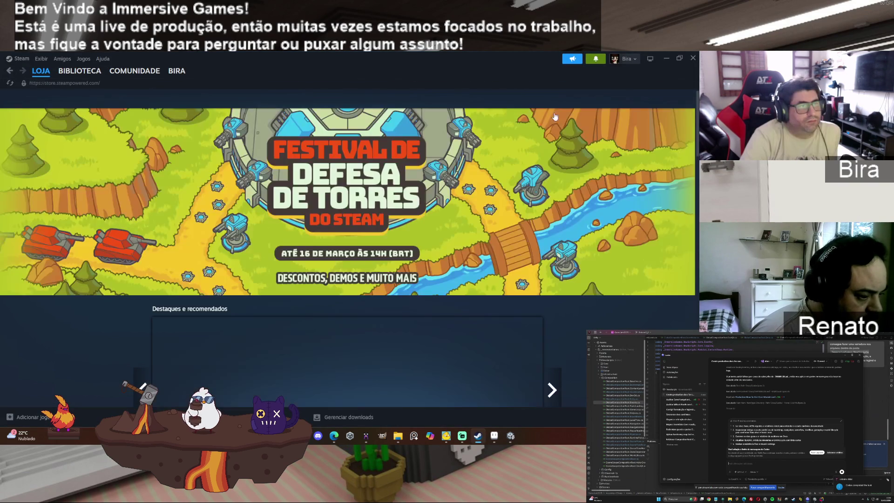
click(470, 95)
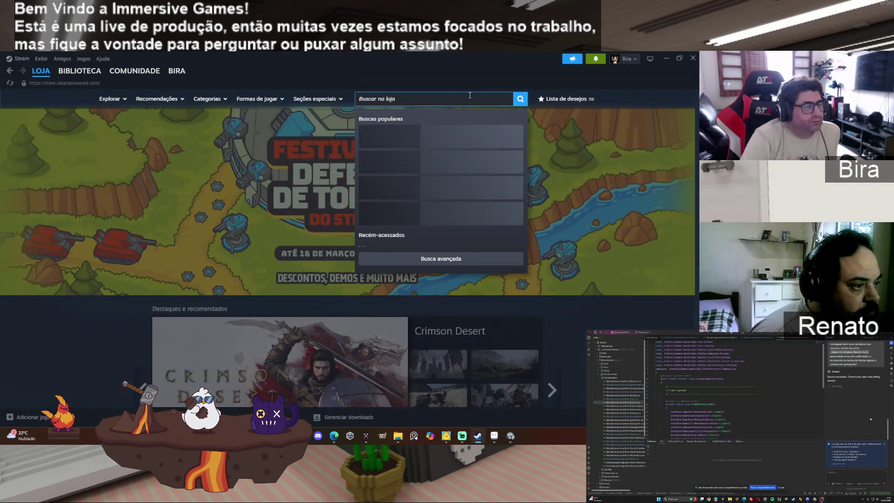
text(kar)
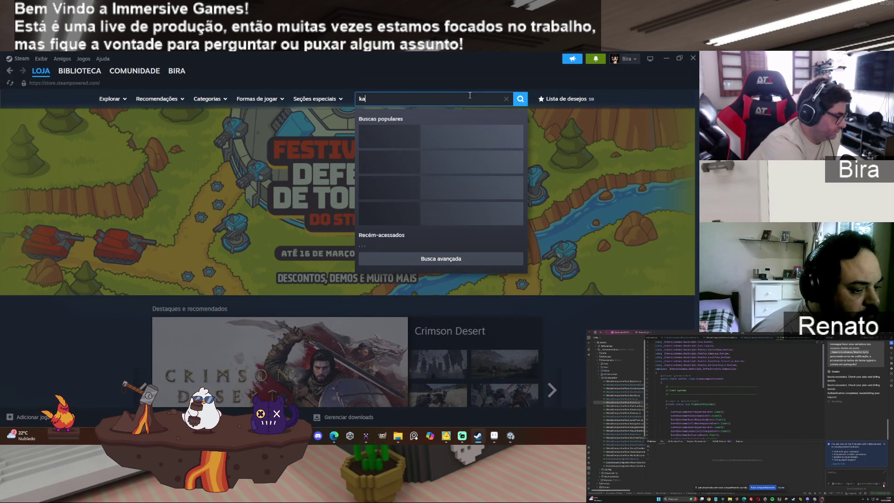
text(t)
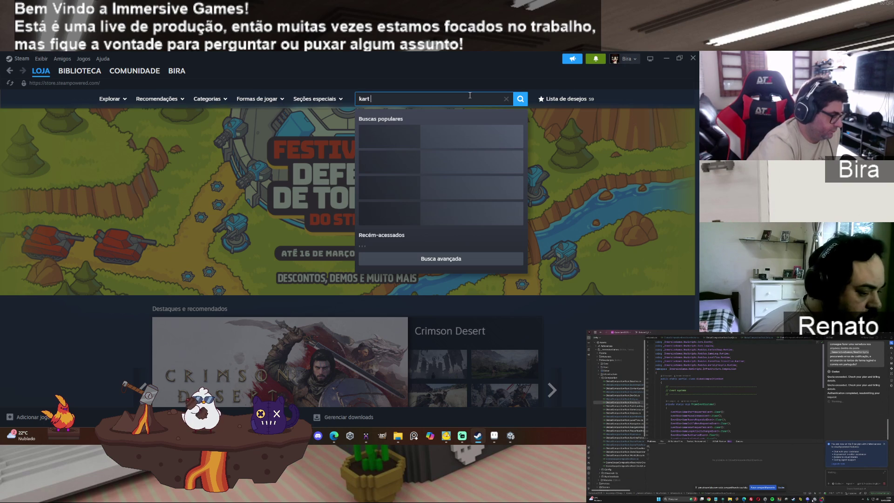
text( kr)
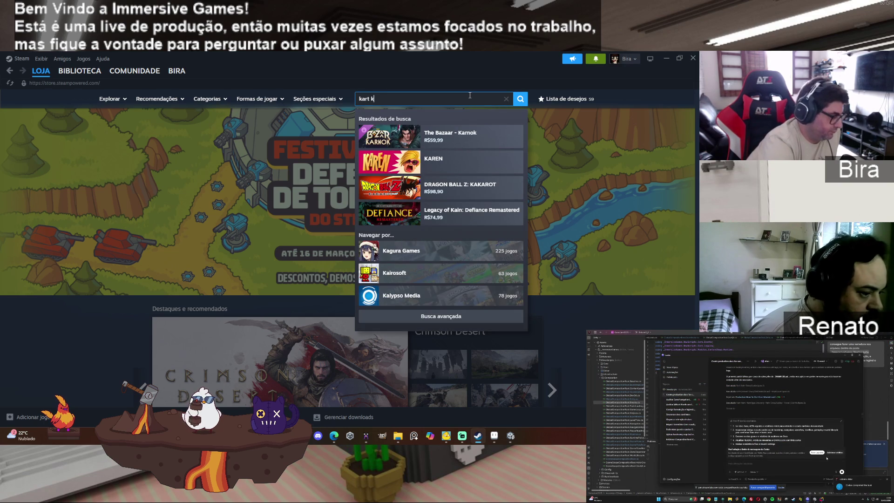
text(aft)
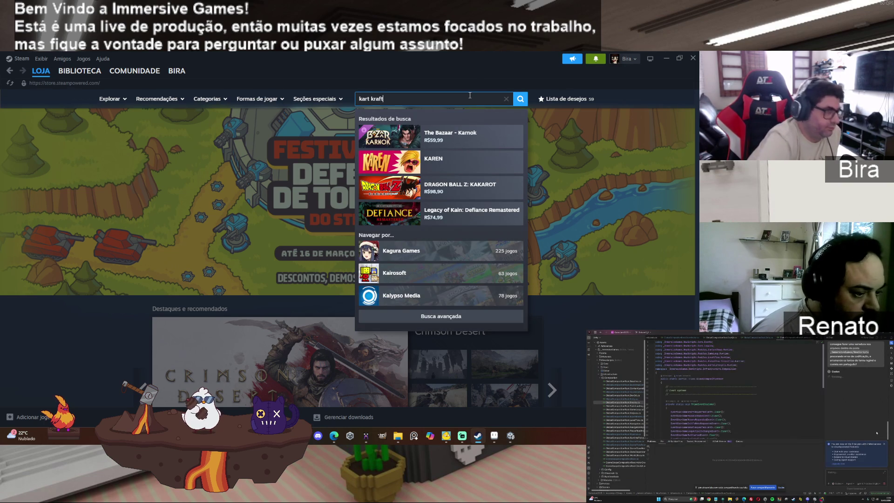
Open the KartKraft store page, browse its screenshots, and scroll to the −85% R$ 11,09 offer.
click(484, 138)
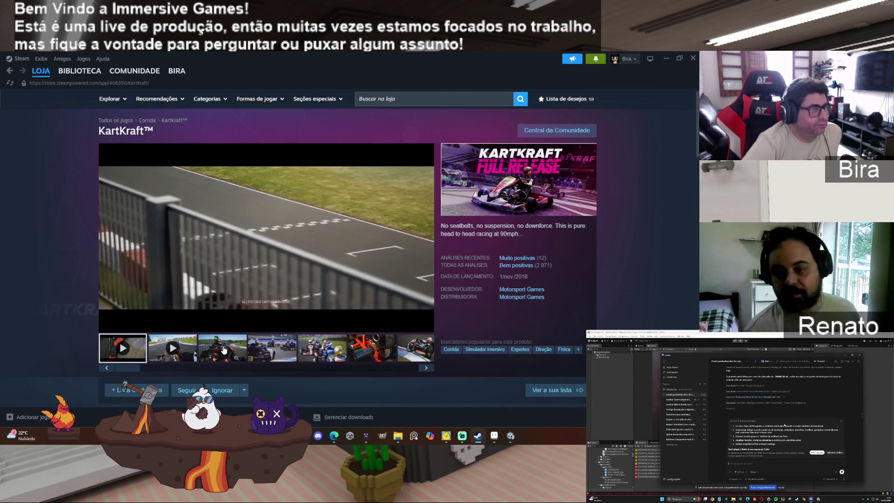
click(225, 350)
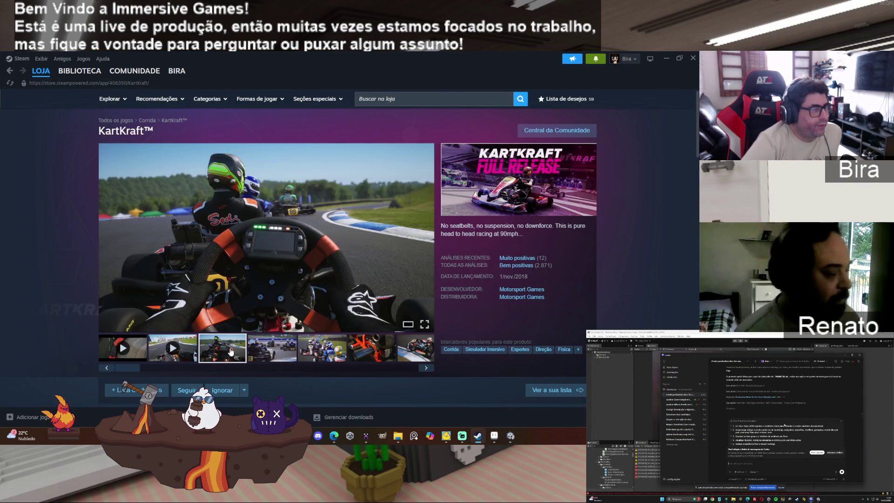
click(259, 352)
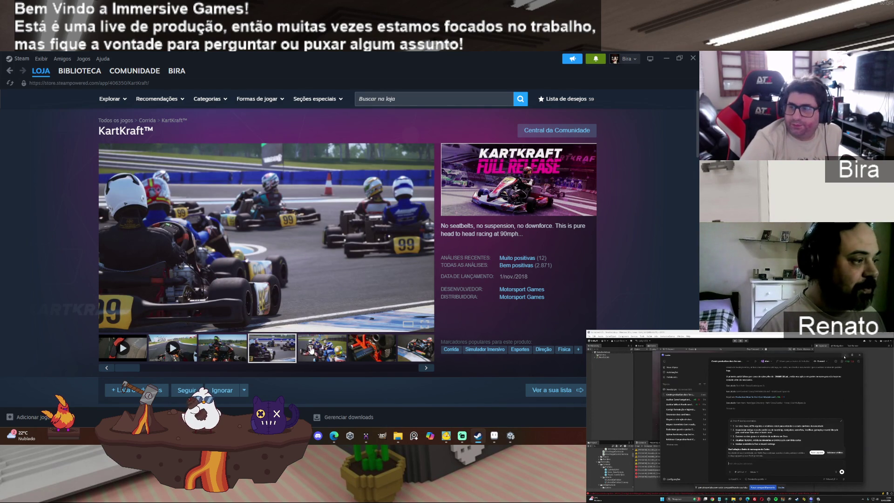
click(315, 350)
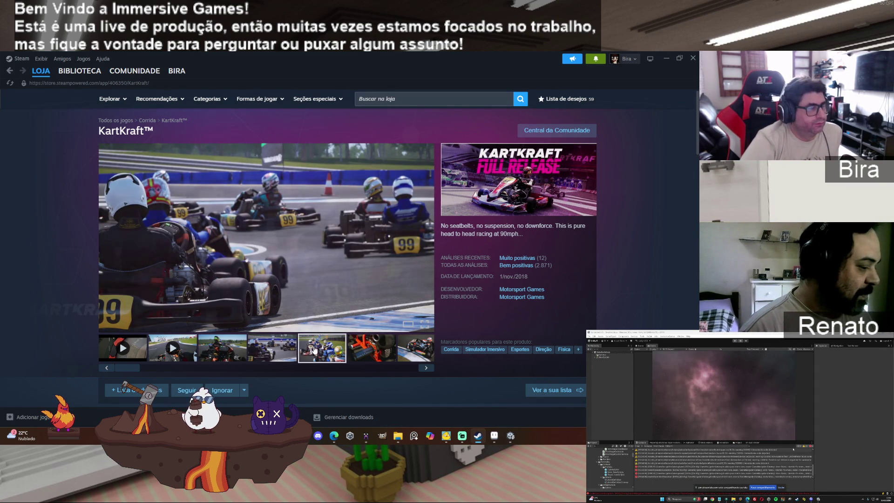
click(358, 353)
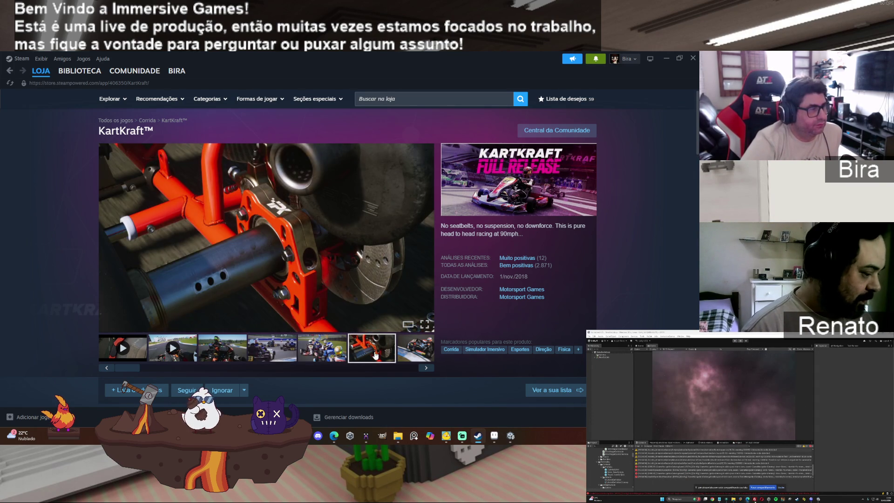
click(405, 353)
click(426, 367)
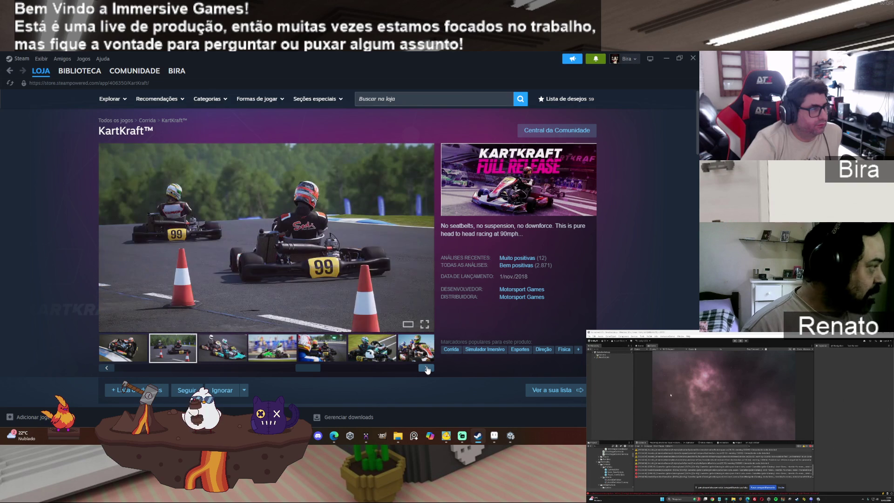
scroll(down, 3)
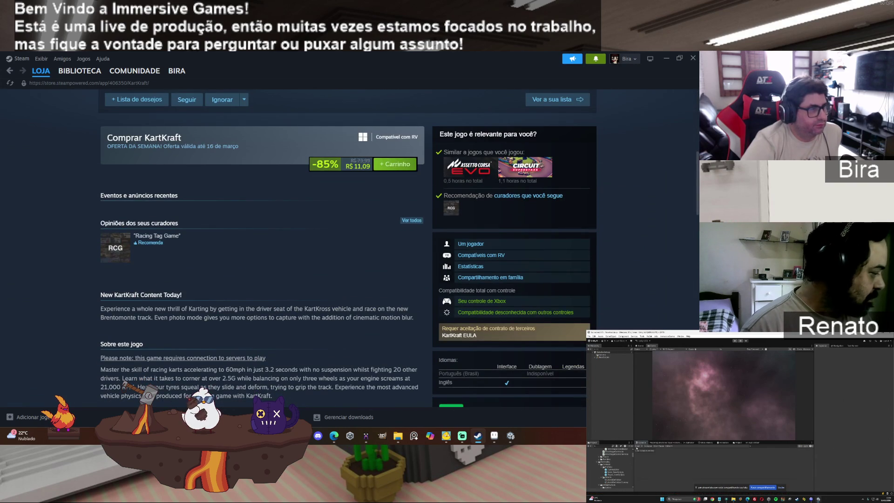